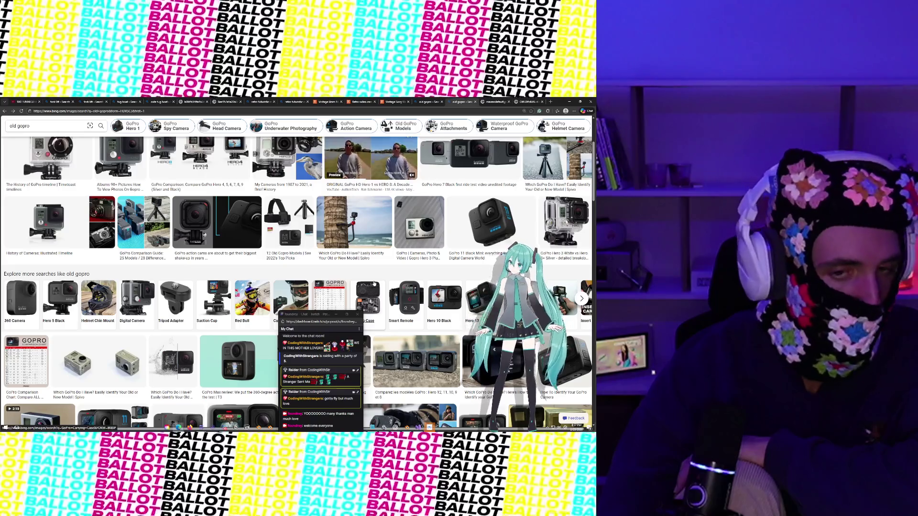
Scroll through the old gopro image results and briefly check the earlier full-size image.
scroll(237, 263, "up", 3)
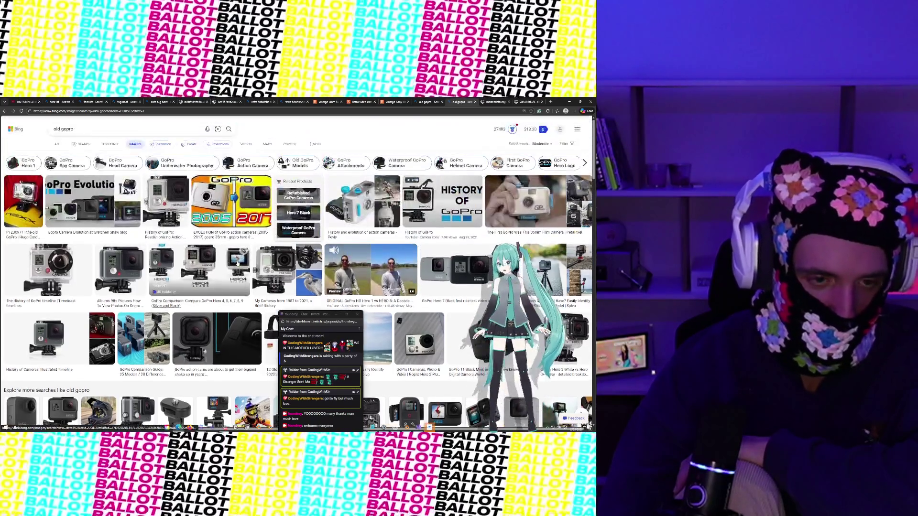
scroll(237, 262, "down", 10)
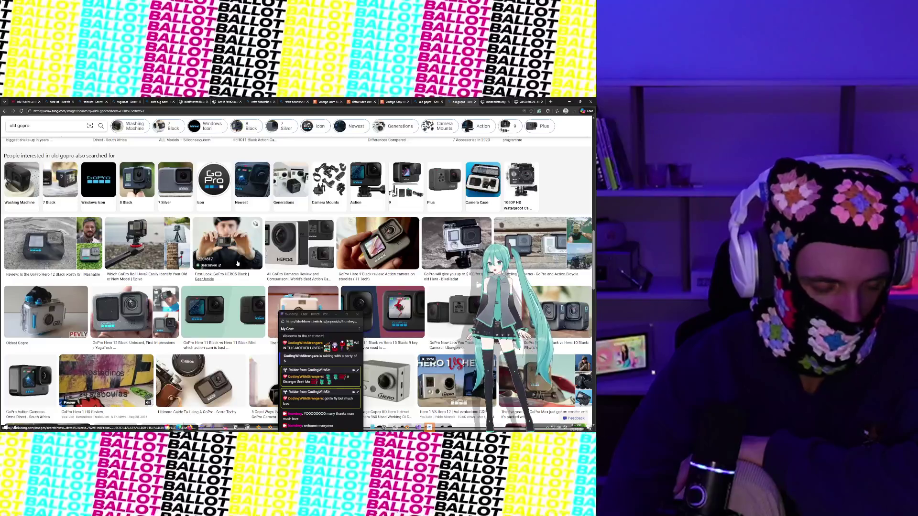
scroll(237, 262, "down", 5)
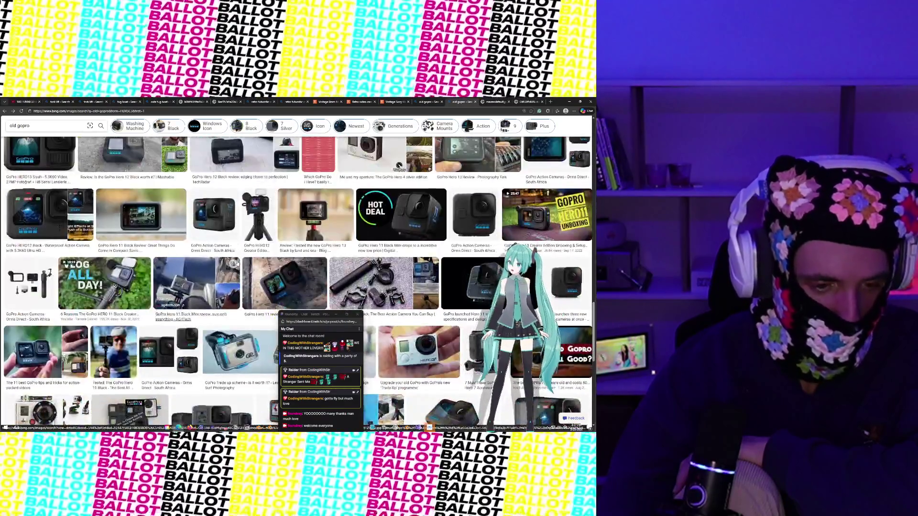
scroll(236, 264, "up", 15)
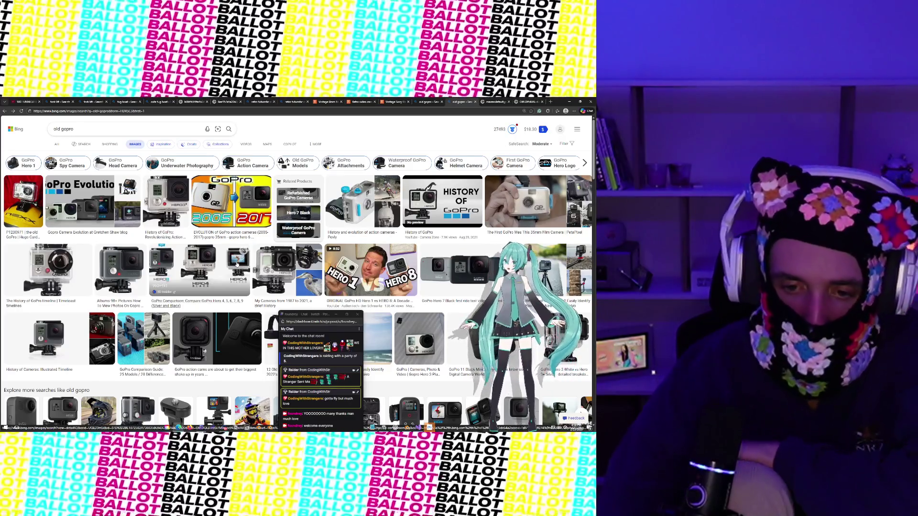
scroll(283, 222, "down", 3)
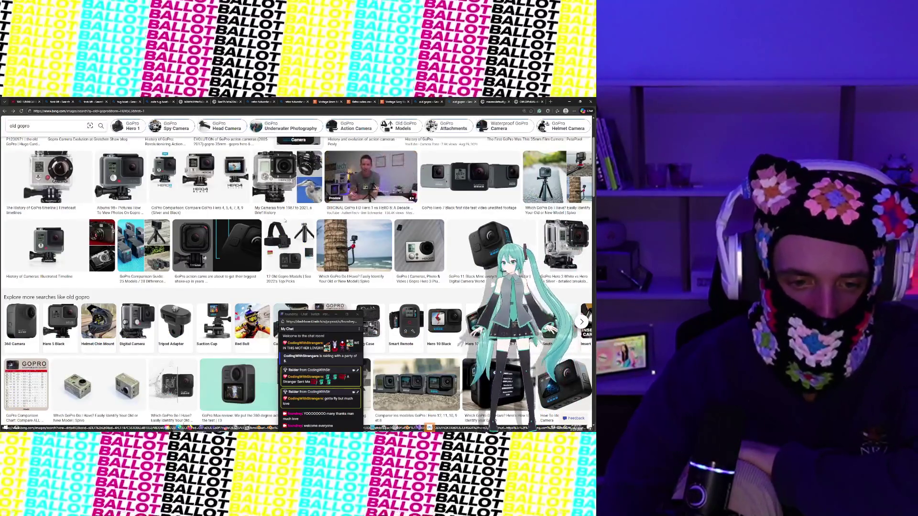
scroll(282, 222, "down", 2)
scroll(283, 222, "down", 2)
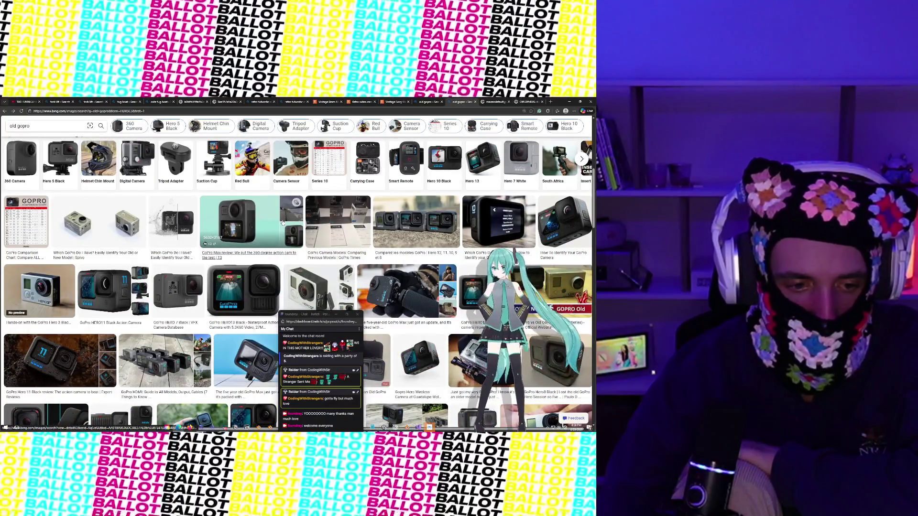
scroll(282, 222, "down", 1)
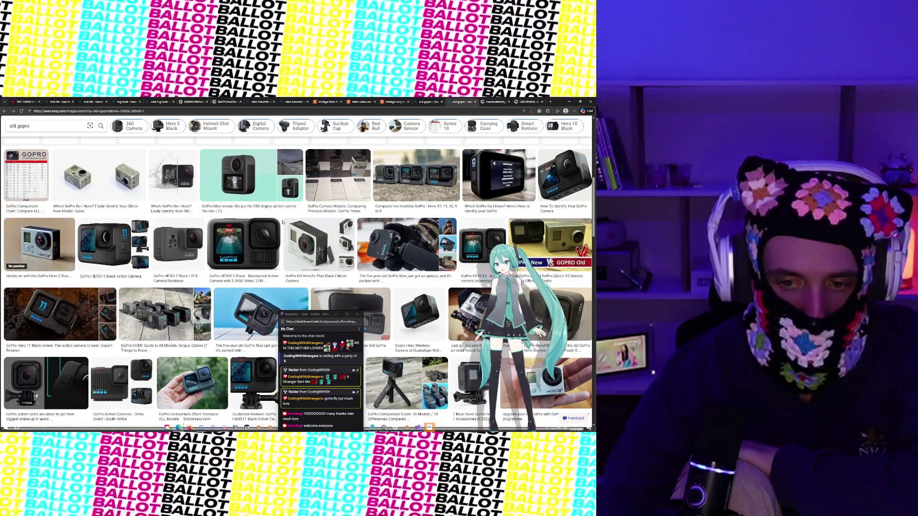
scroll(282, 222, "down", 1)
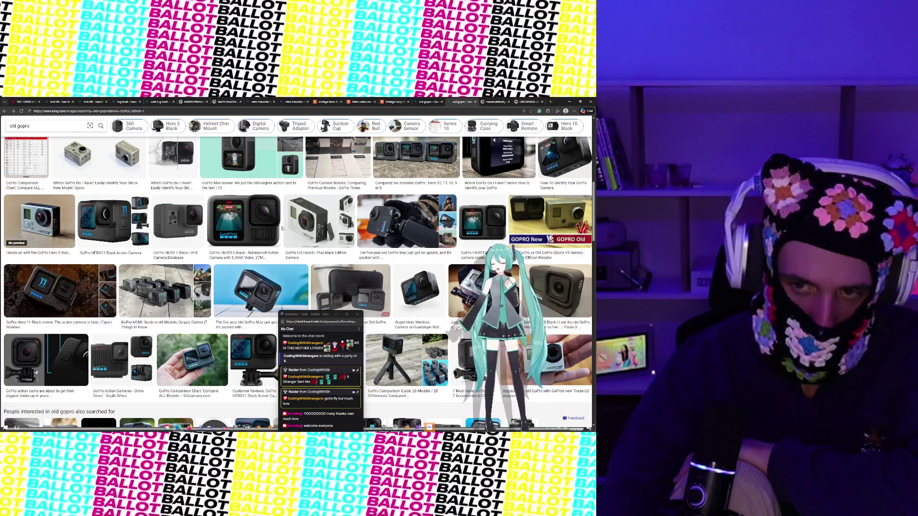
left_click(497, 101)
left_click(469, 100)
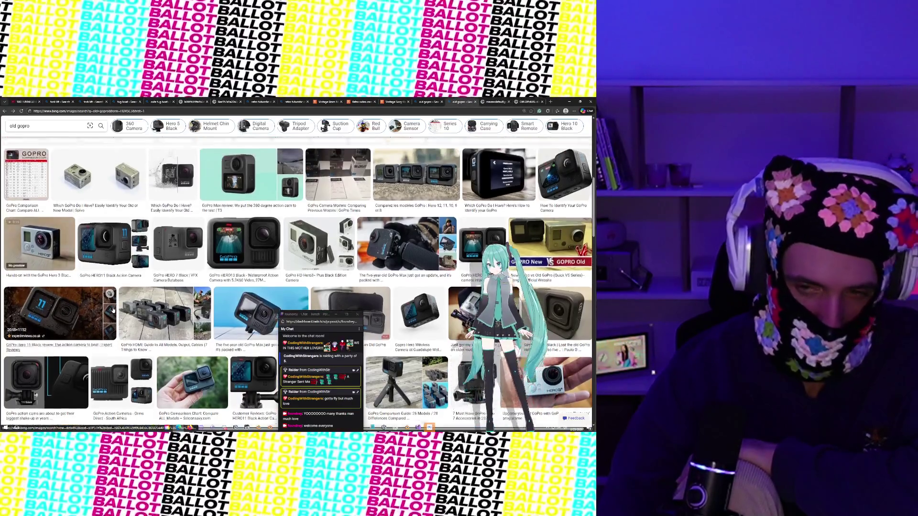
Scroll down to the 'also searched for' row and open the GoPro Max update image larger.
scroll(410, 267, "up", 4)
scroll(410, 267, "up", 2)
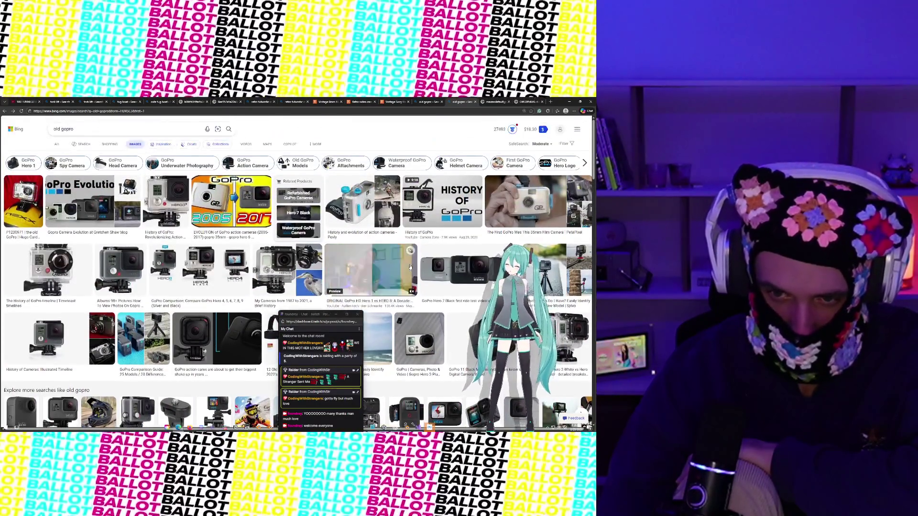
scroll(410, 267, "down", 2)
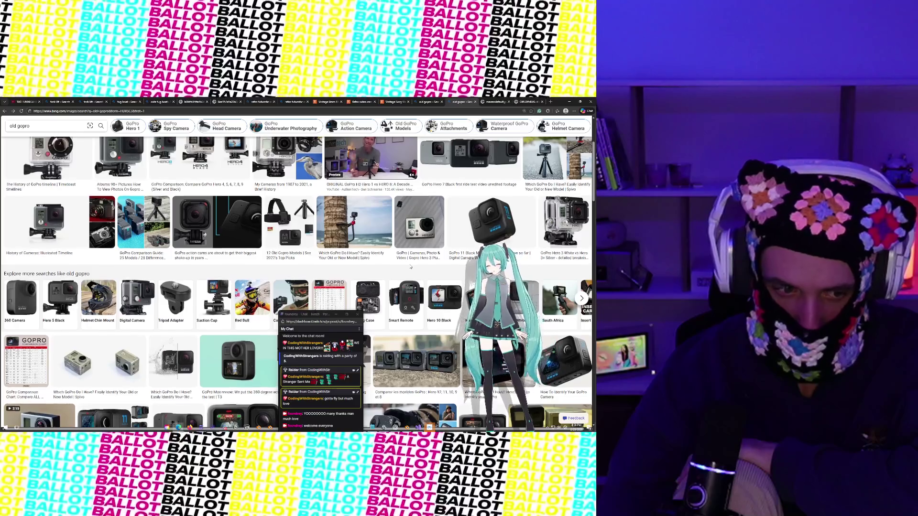
scroll(411, 267, "down", 2)
scroll(410, 267, "down", 2)
scroll(410, 267, "up", 1)
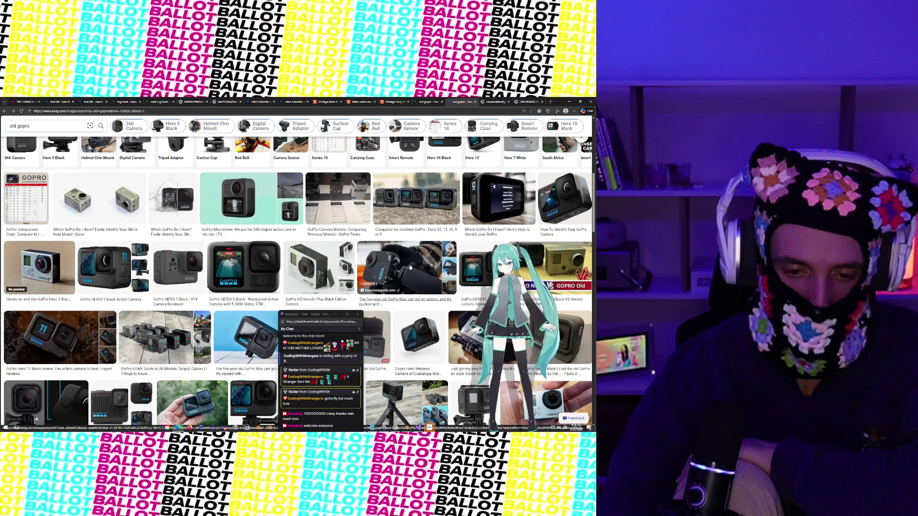
scroll(410, 268, "down", 2)
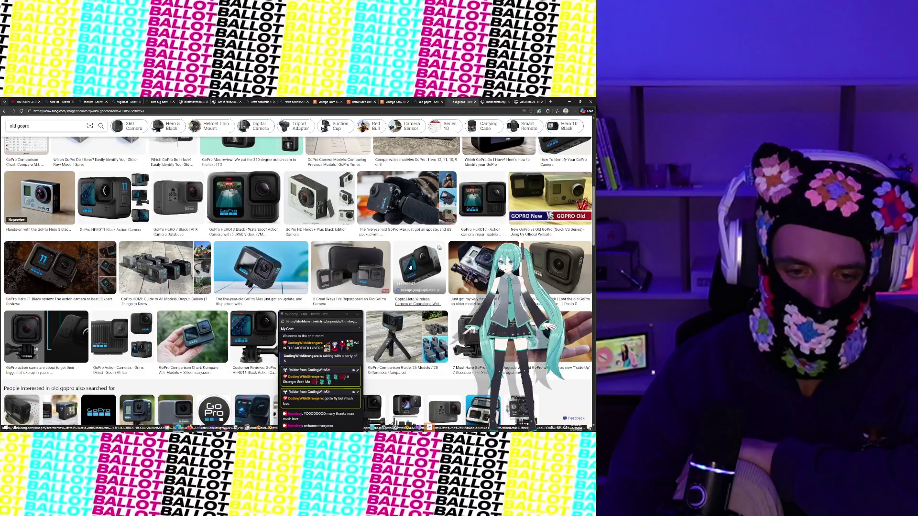
left_click(250, 267)
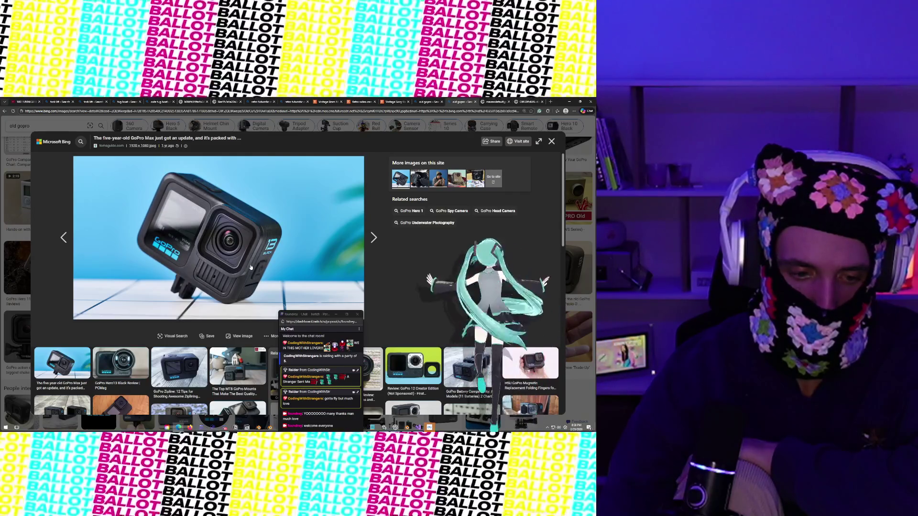
Save the GoPro Hero13 review image to Collections, then view it in the viewer.
left_click(130, 355)
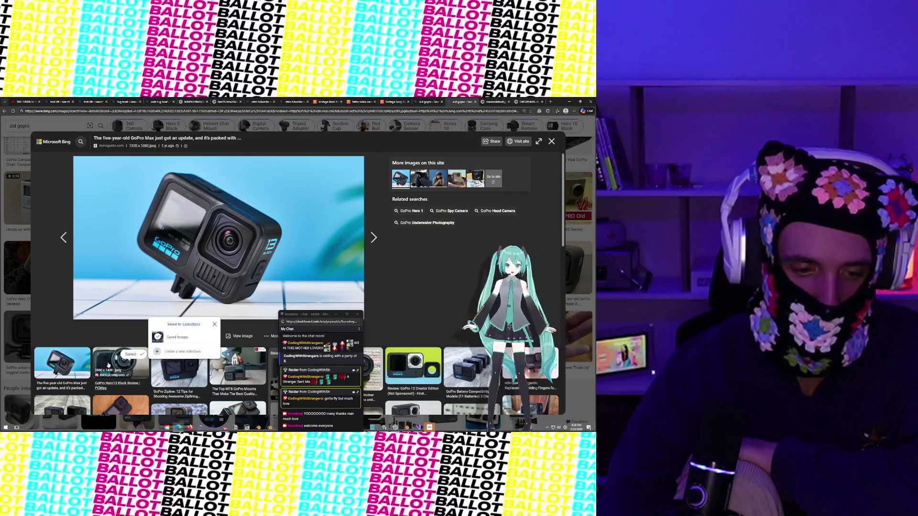
left_click(108, 365)
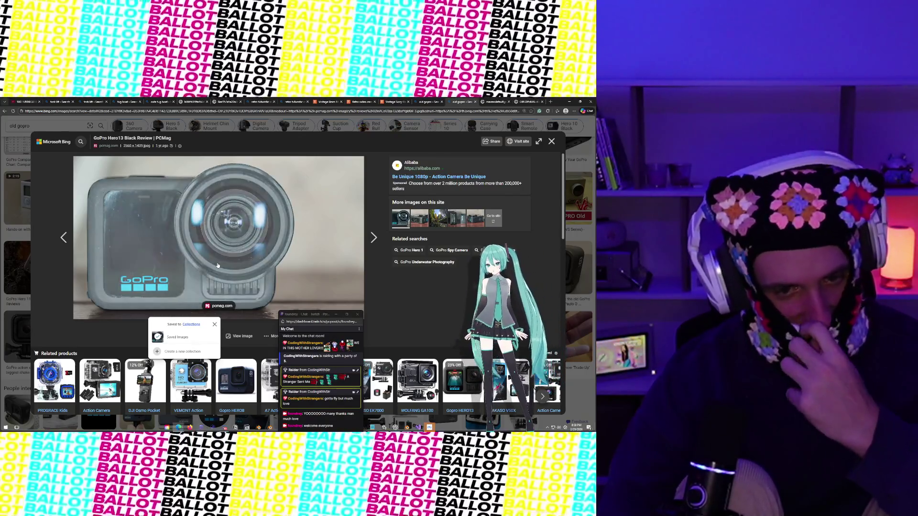
Try the GoPro image's context menus, then screen-capture the GoPro image area.
right_click(216, 261)
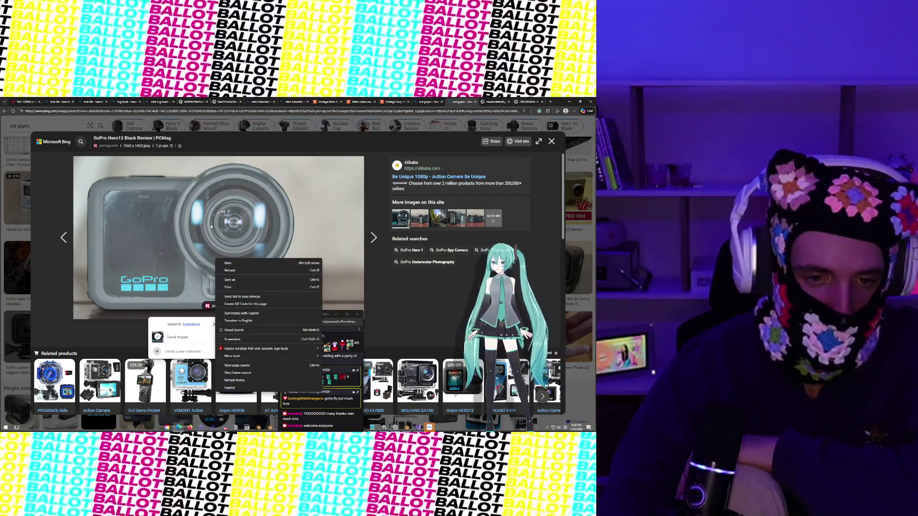
right_click(211, 226)
left_click(285, 187)
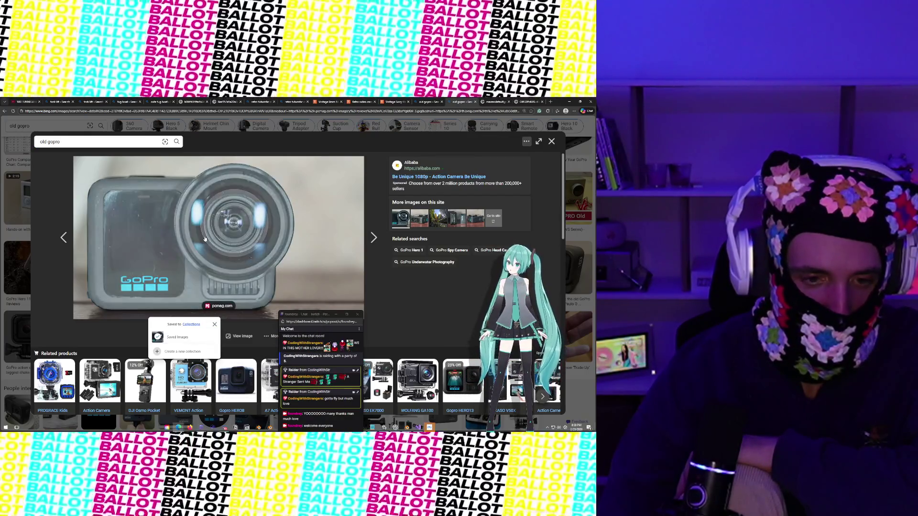
right_click(204, 238)
left_click(252, 232)
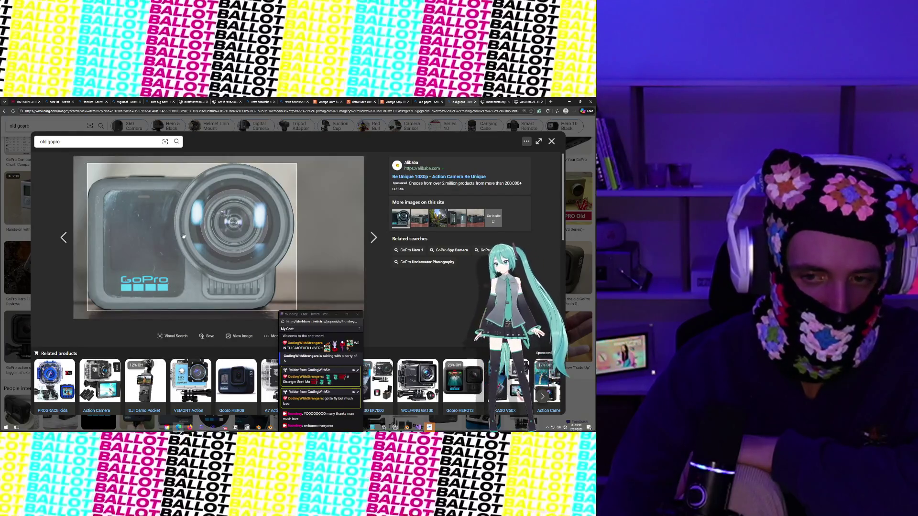
right_click(297, 222)
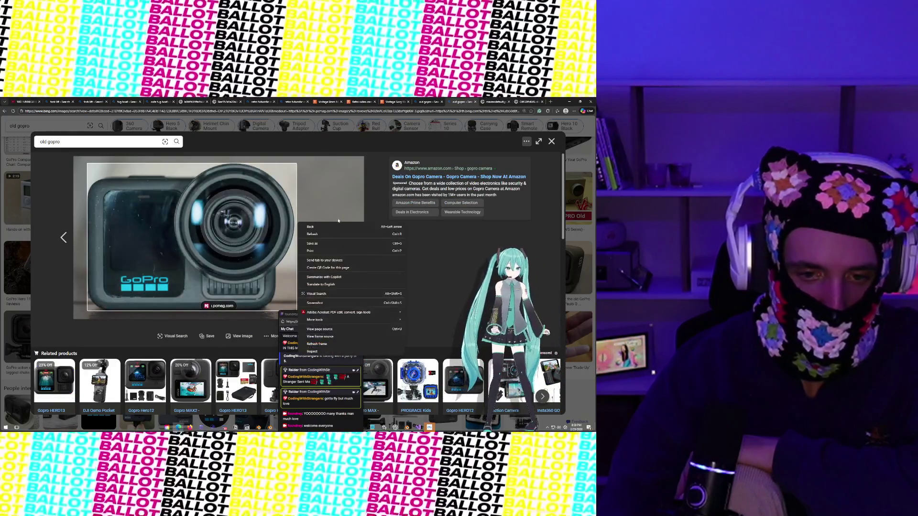
left_click(375, 191)
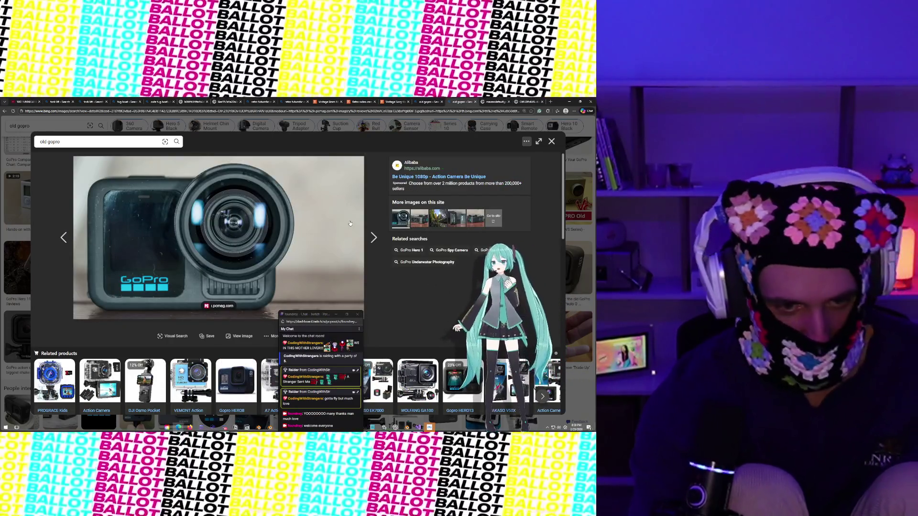
key("super+shift+s")
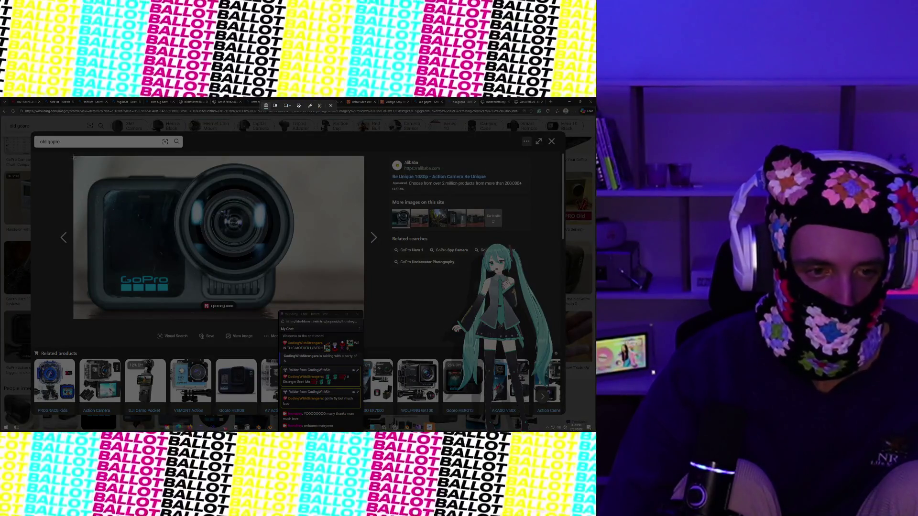
left_click_drag(74, 156, 360, 303)
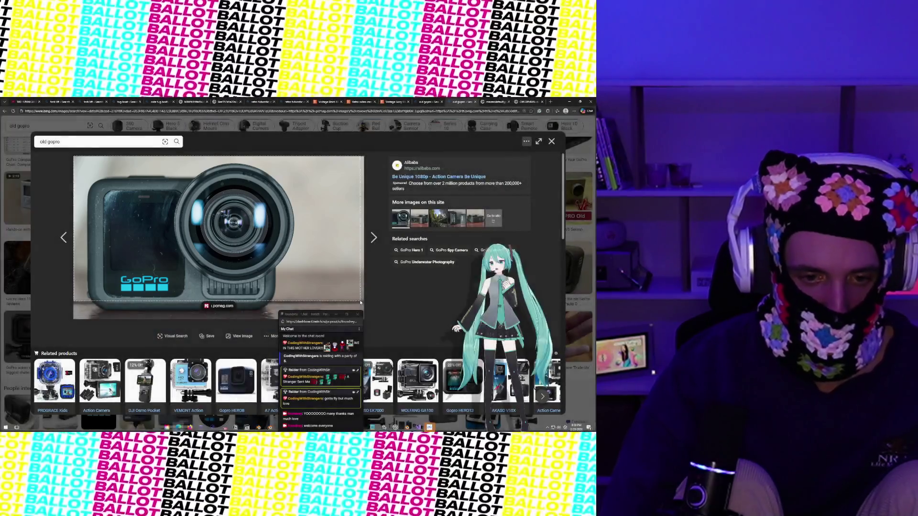
Start a Save As of the GoPro viewer page from its context menu, then cancel it.
right_click(291, 279)
left_click(256, 268)
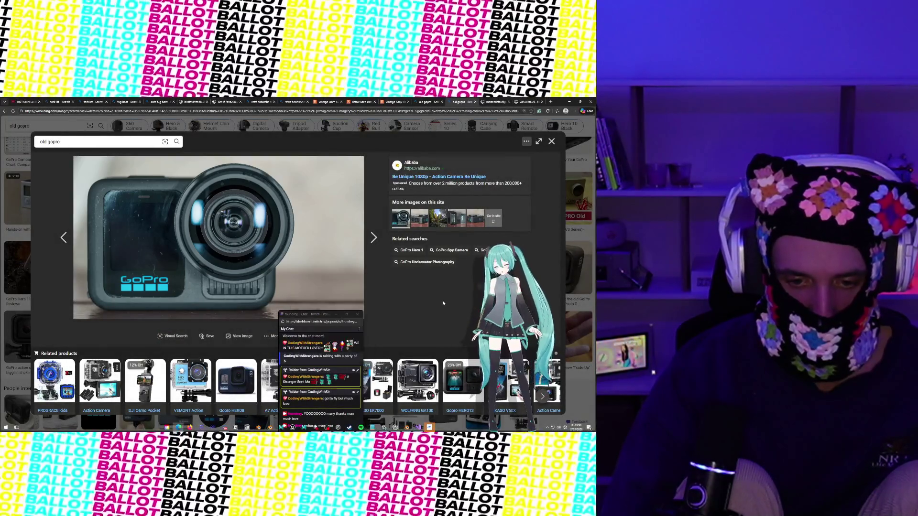
right_click(228, 257)
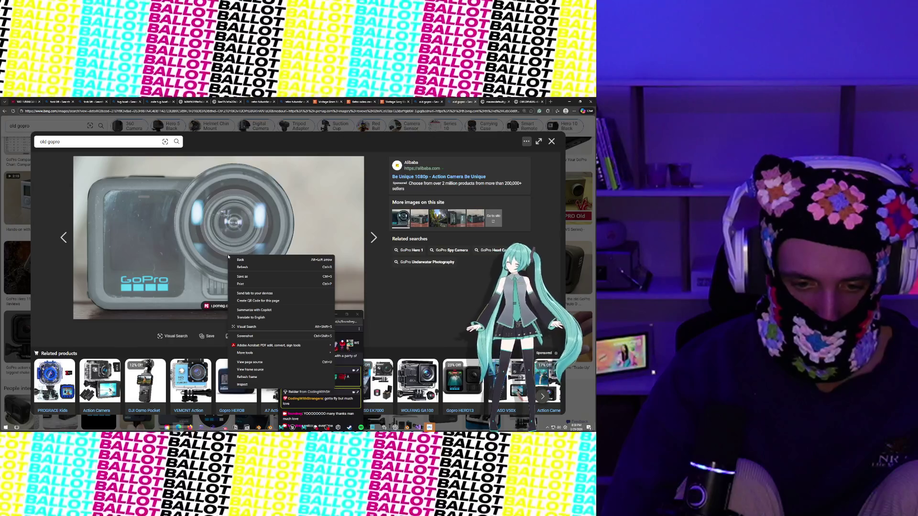
left_click(239, 240)
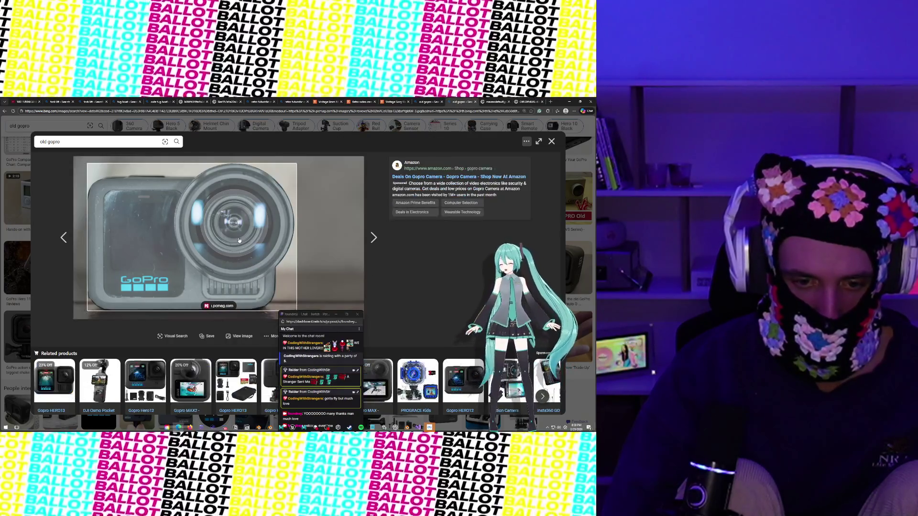
scroll(235, 241, "down", 3)
scroll(206, 224, "up", 3)
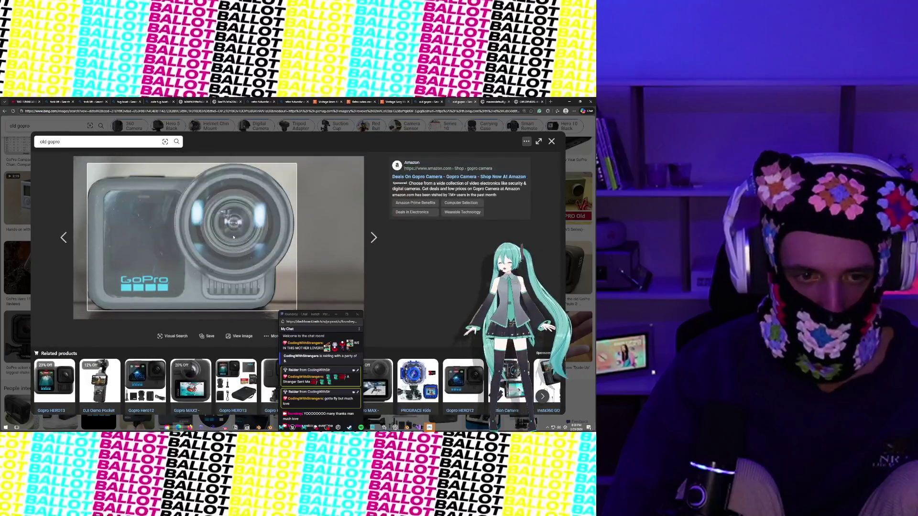
right_click(180, 206)
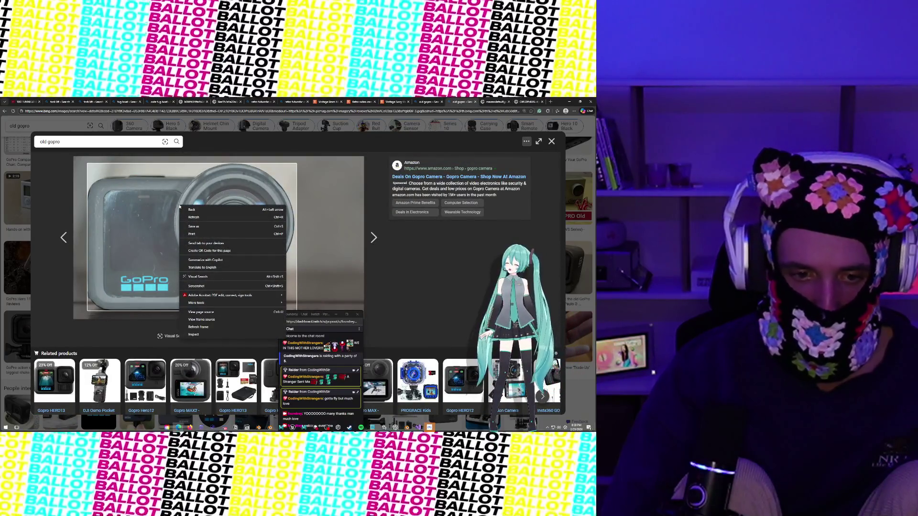
left_click(200, 227)
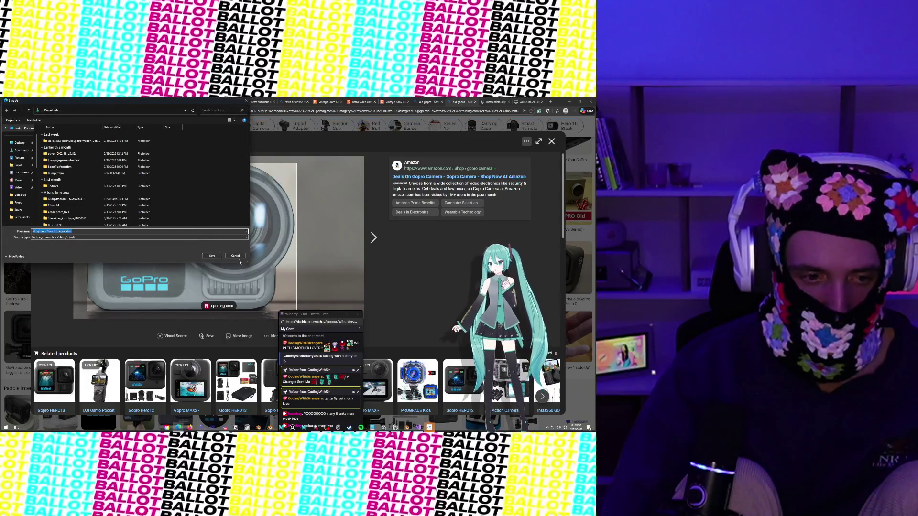
left_click(236, 256)
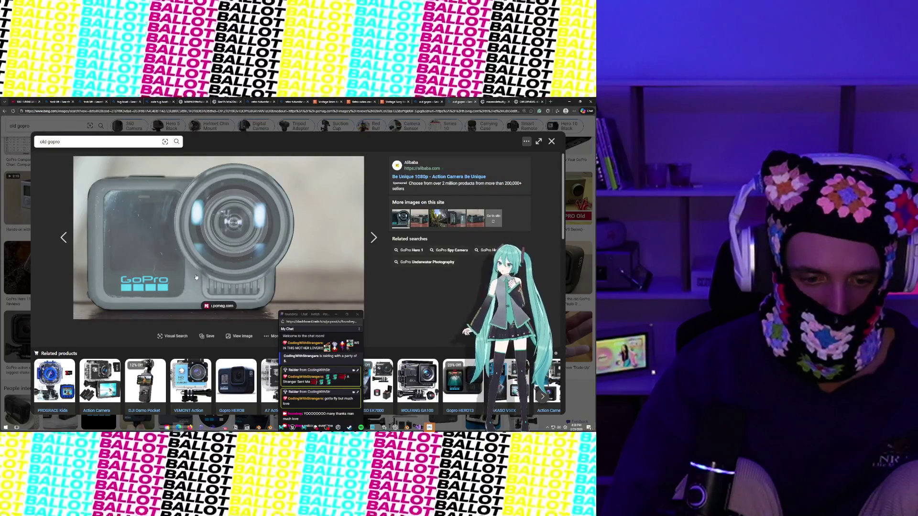
Open the GoPro image full size and save it to Downloads as Camera.webp.
left_click(196, 277)
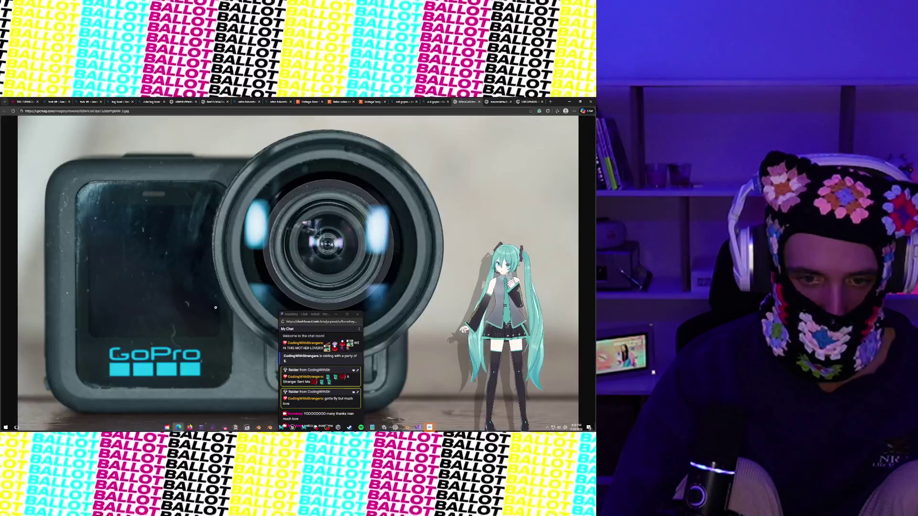
right_click(215, 278)
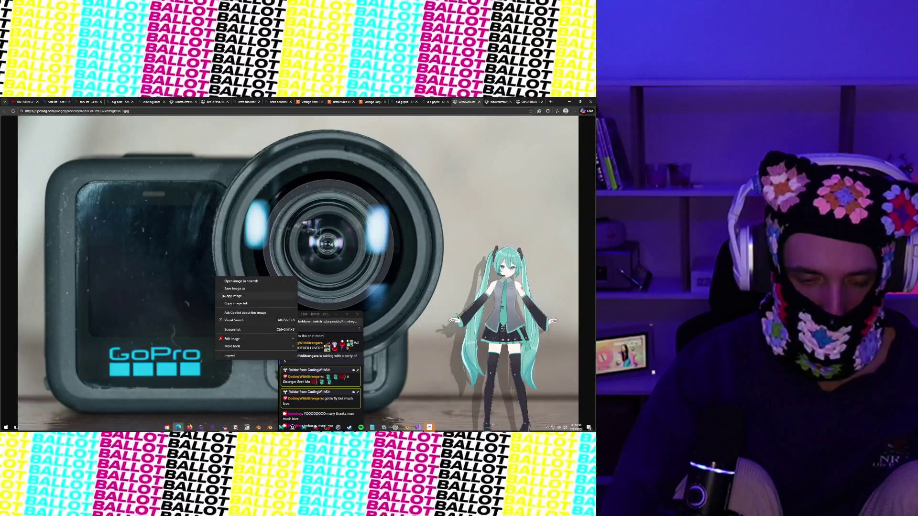
left_click(225, 289)
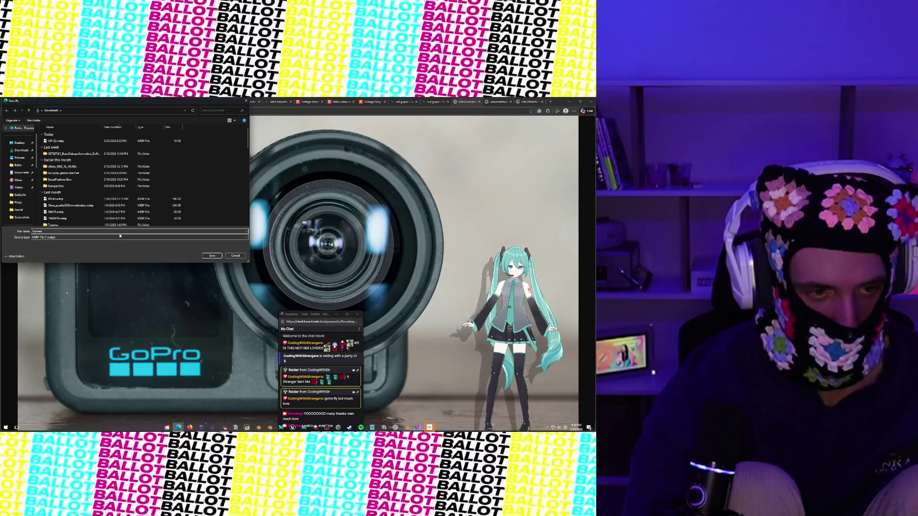
key("Return")
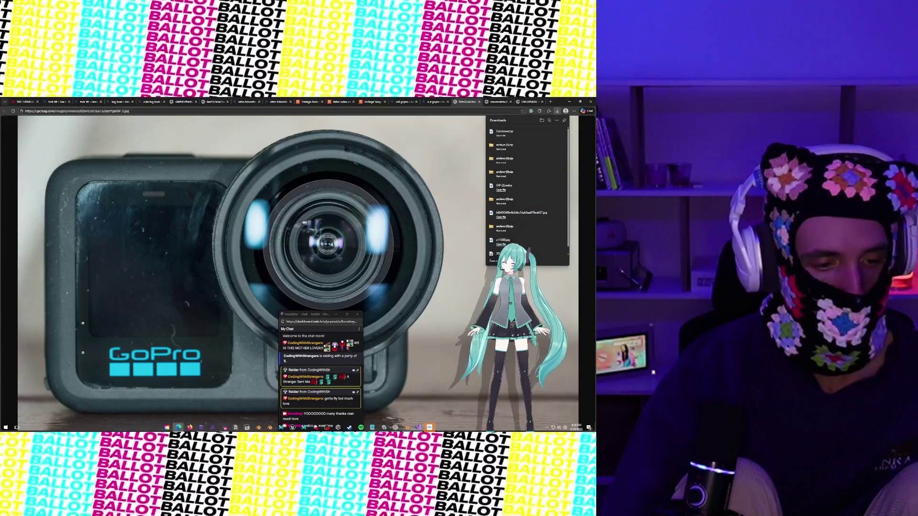
mouse_move(178, 428)
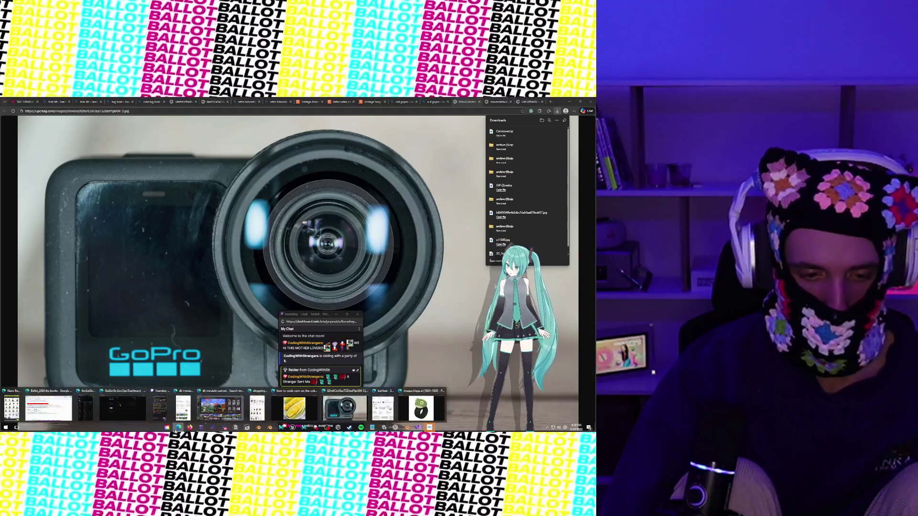
mouse_move(24, 408)
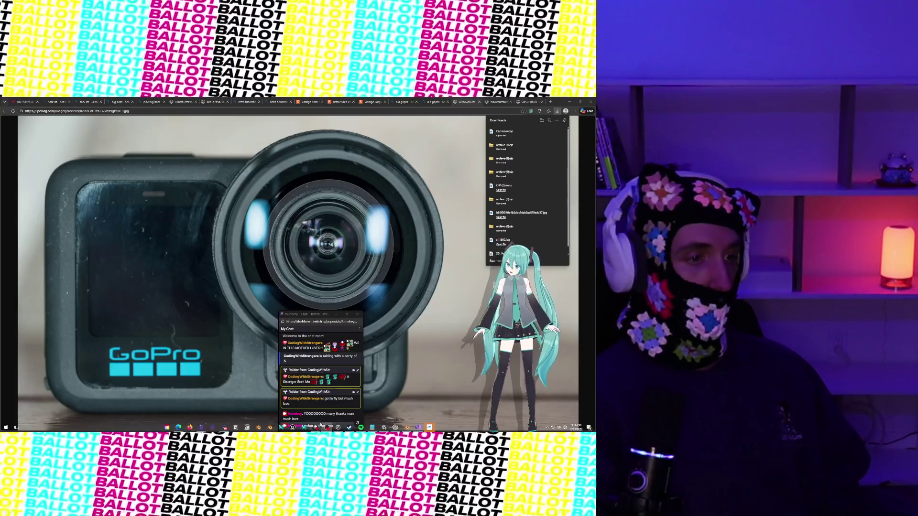
View the recent downloads list beside the full-size GoPro photo tab.
mouse_move(321, 427)
mouse_move(294, 411)
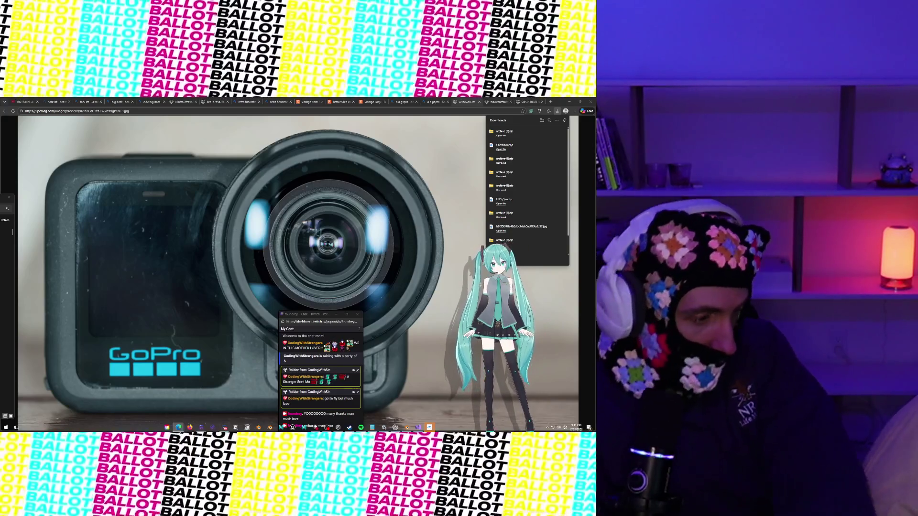
key("ctrl+s")
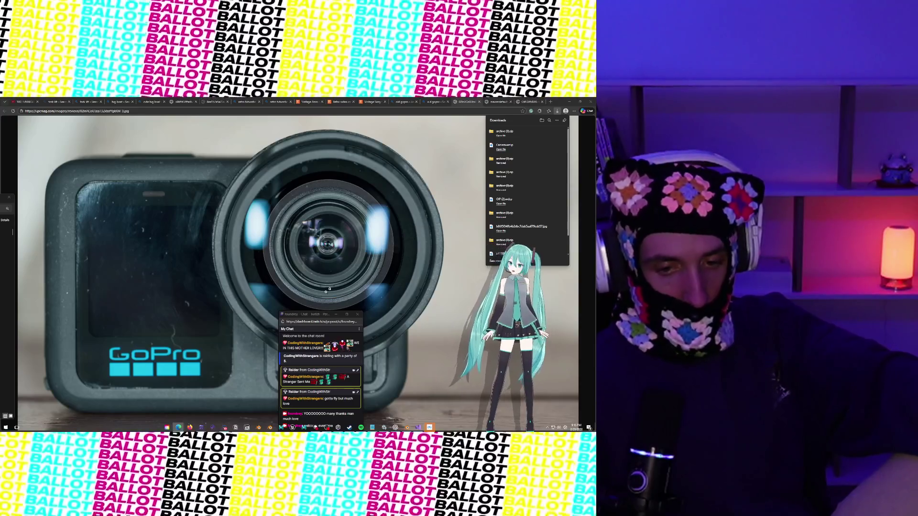
Move the chat window up and to the left.
left_click_drag(317, 314, 265, 191)
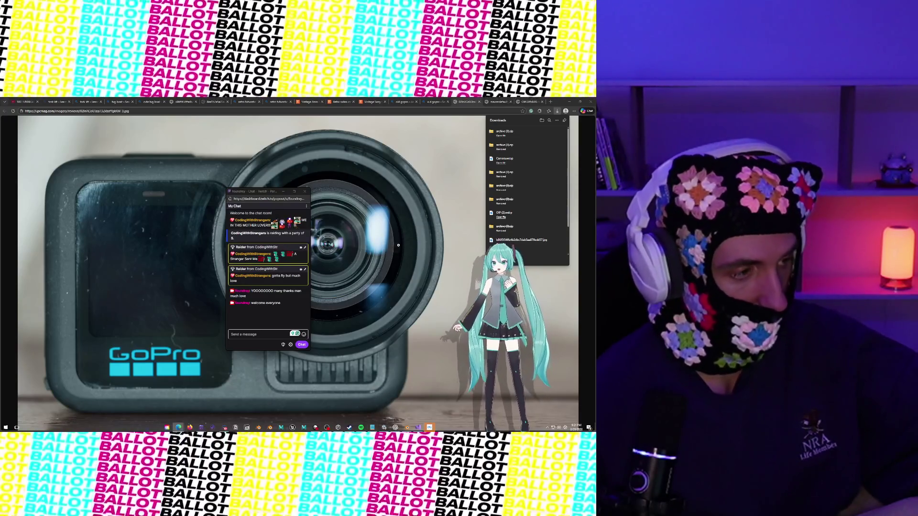
Switch to the maxresdefault tab showing the cartoon boulder image.
left_click(490, 101)
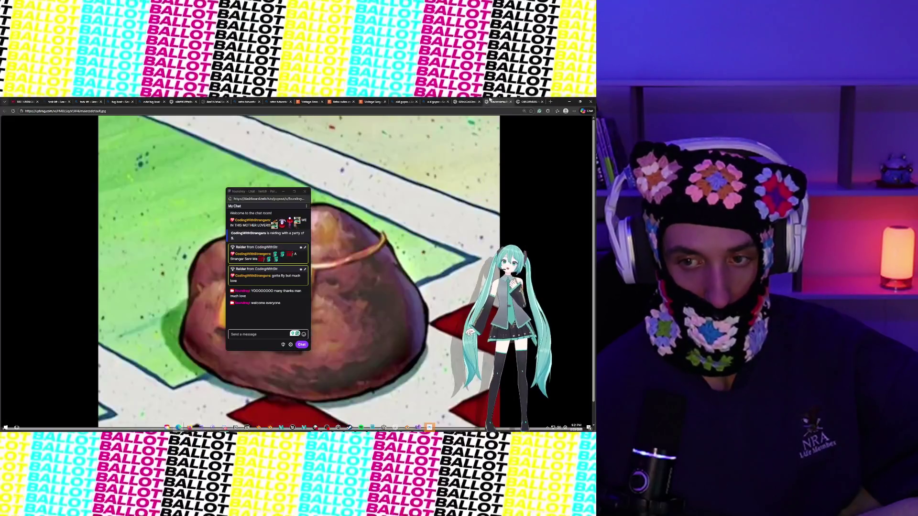
Return to the pcmag GoPro photo tab, then bring Visual Studio to the front.
left_click(460, 103)
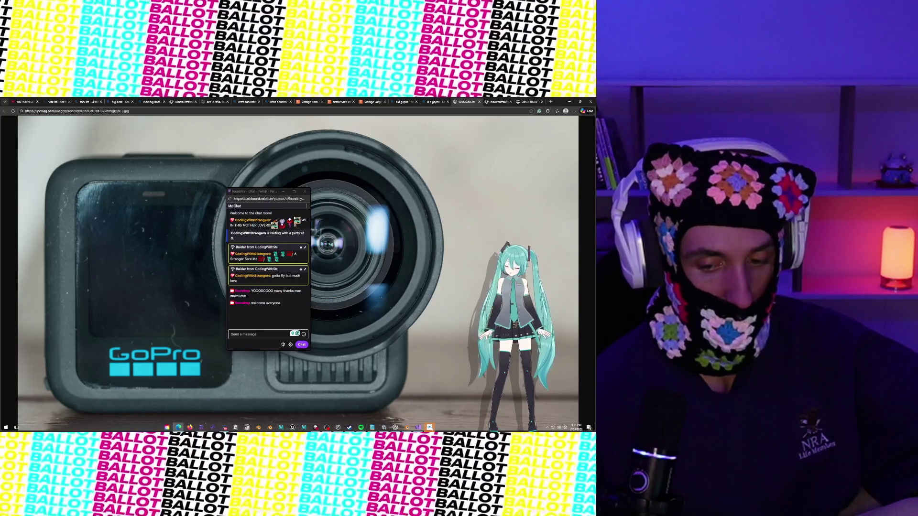
left_click(422, 430)
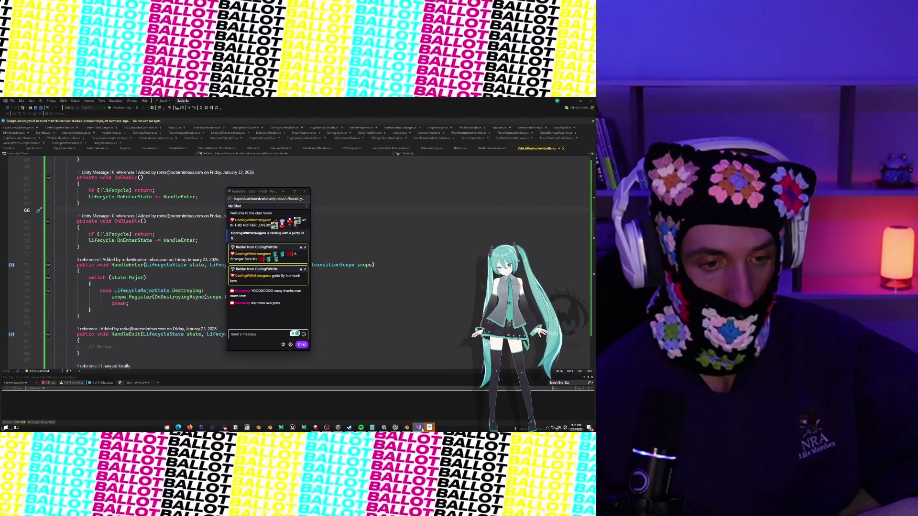
Minimize Visual Studio to reveal the browser's full-size GoPro photo.
left_click(422, 429)
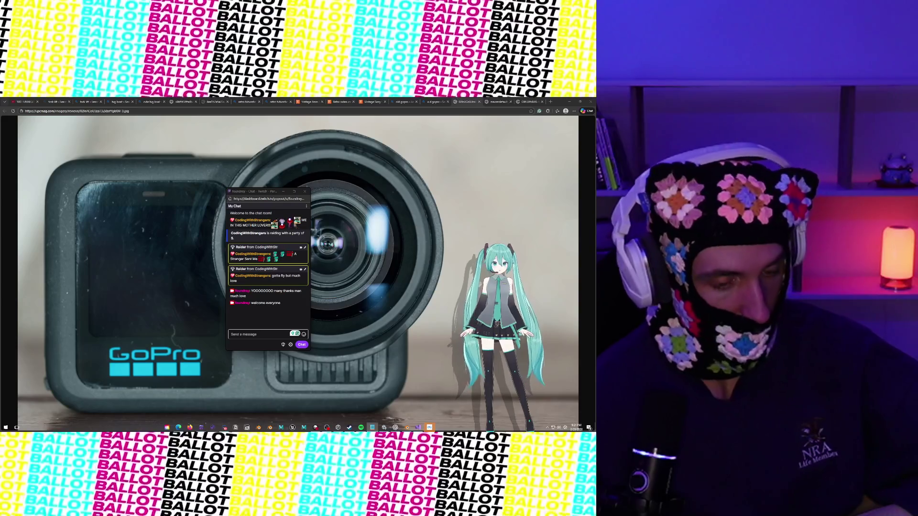
Search 'dk mountain canannon' in a new tab and show the Bing image results.
left_click(549, 102)
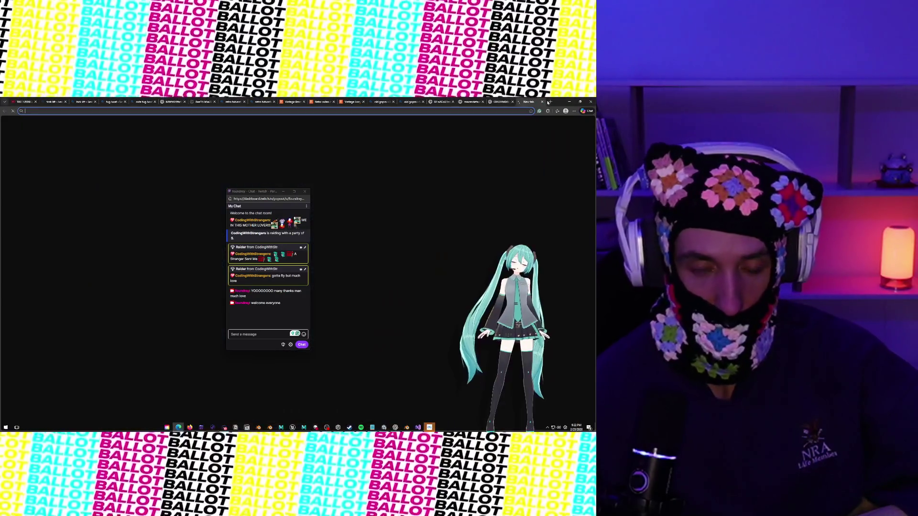
type("dk mou")
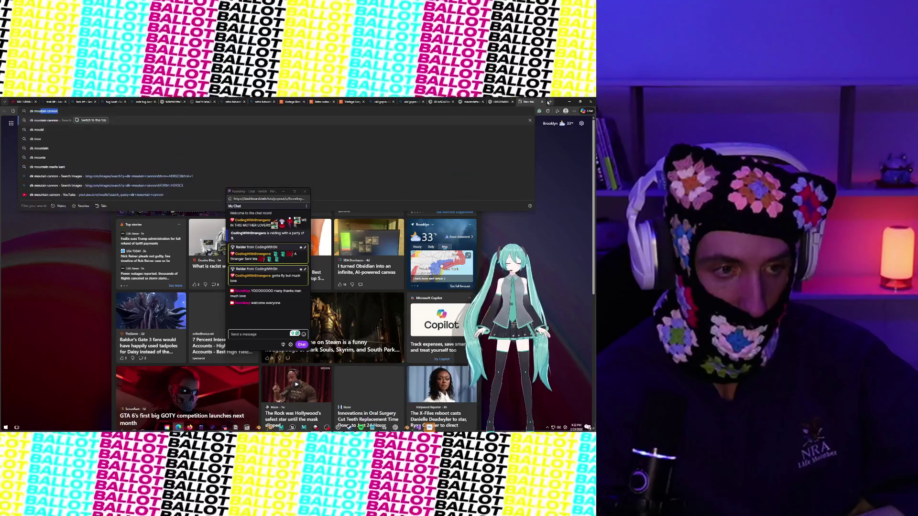
type("ntain c")
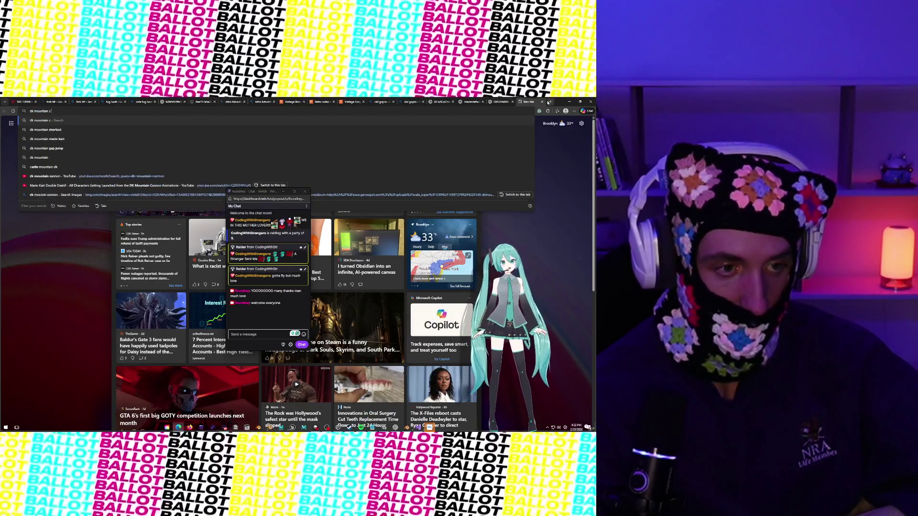
type("anannon")
key("Return")
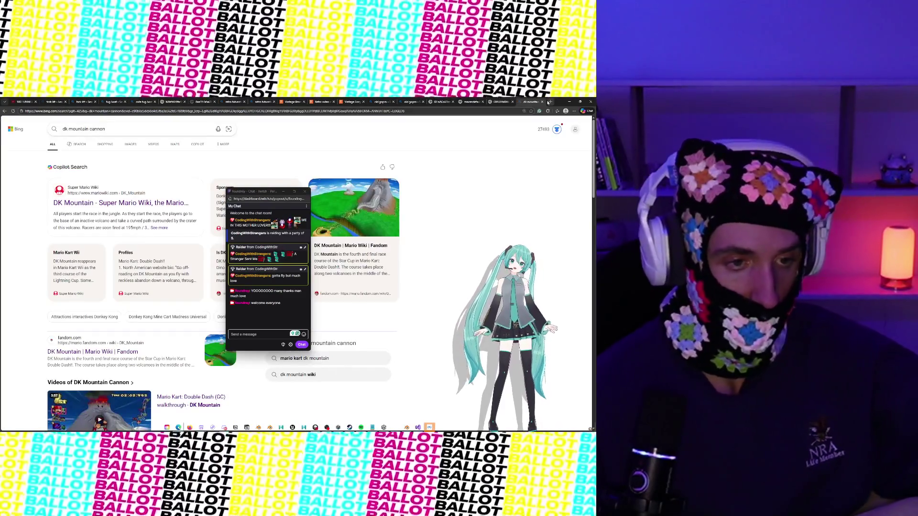
left_click(134, 145)
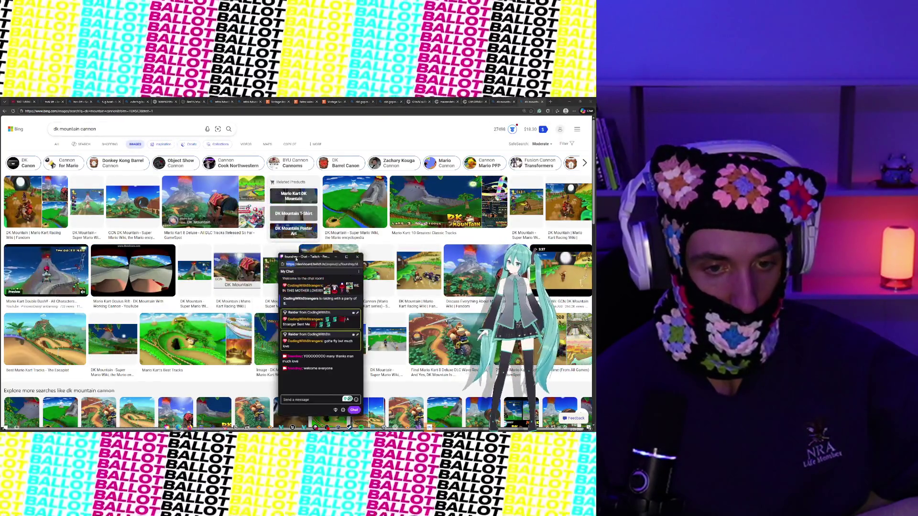
Open the DK Mountain thumbnail in the image viewer, moving the chat window off the image.
left_click(193, 194)
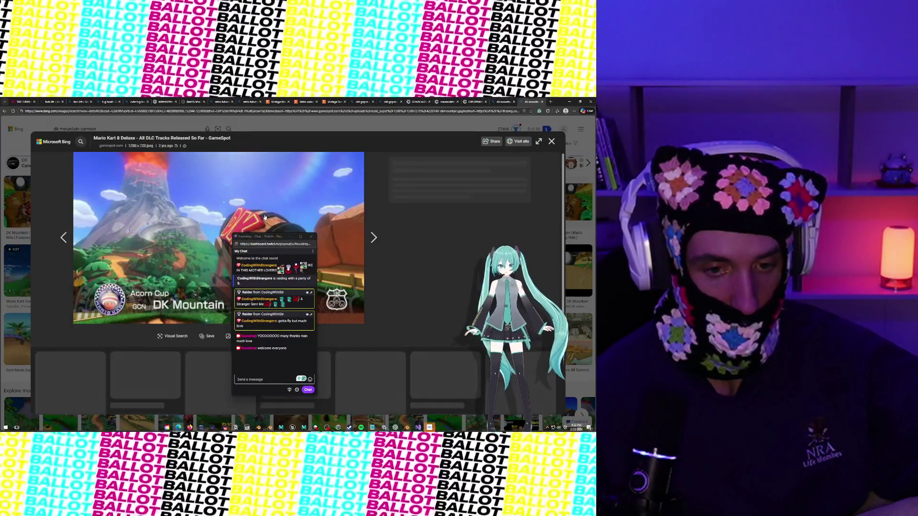
right_click(263, 235)
left_click(263, 236)
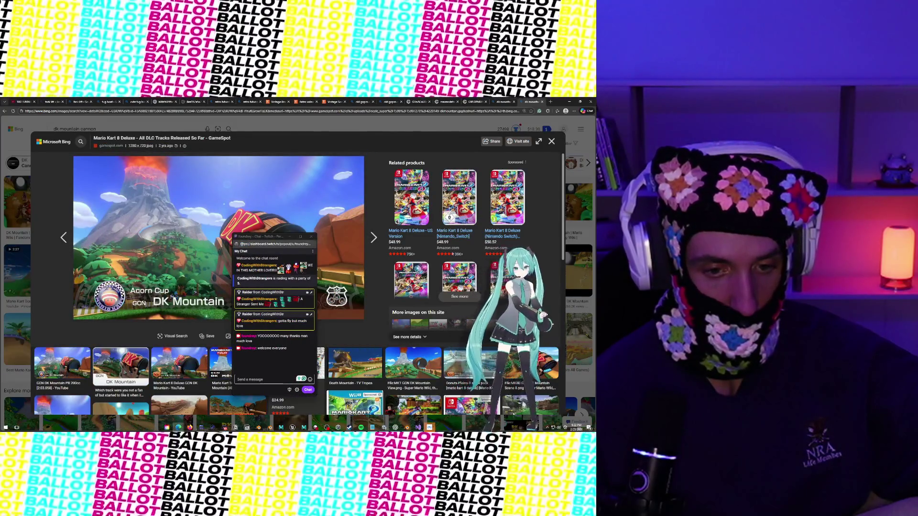
left_click_drag(262, 236, 278, 331)
left_click(271, 247)
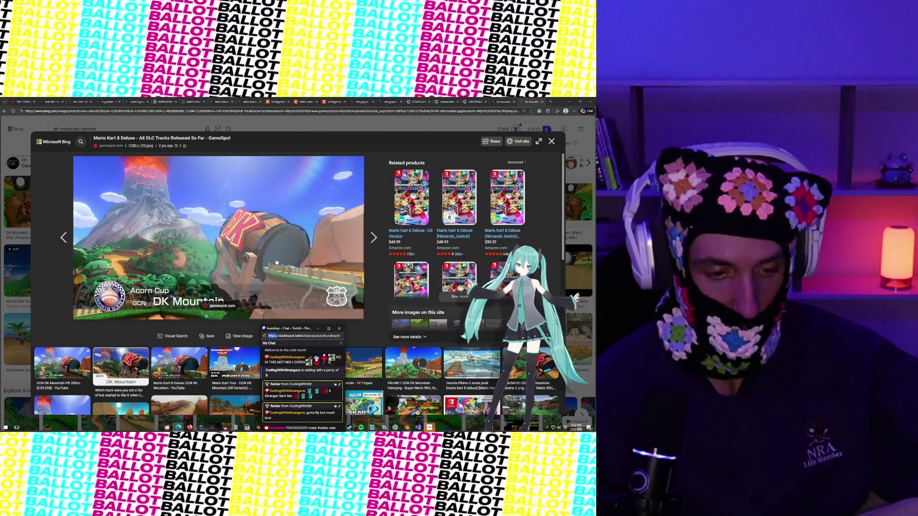
Open the GameSpot DK Mountain image at full size in a new tab.
right_click(270, 246)
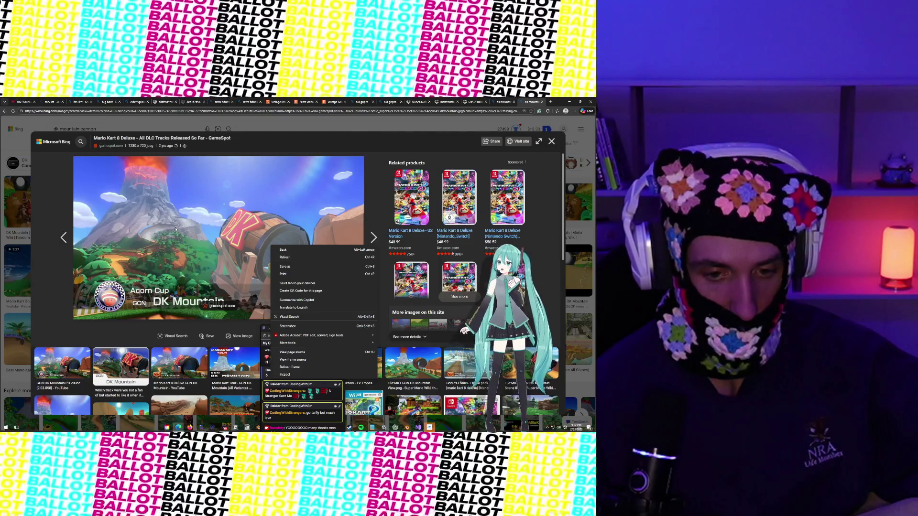
left_click(175, 229)
scroll(215, 224, "down", 5)
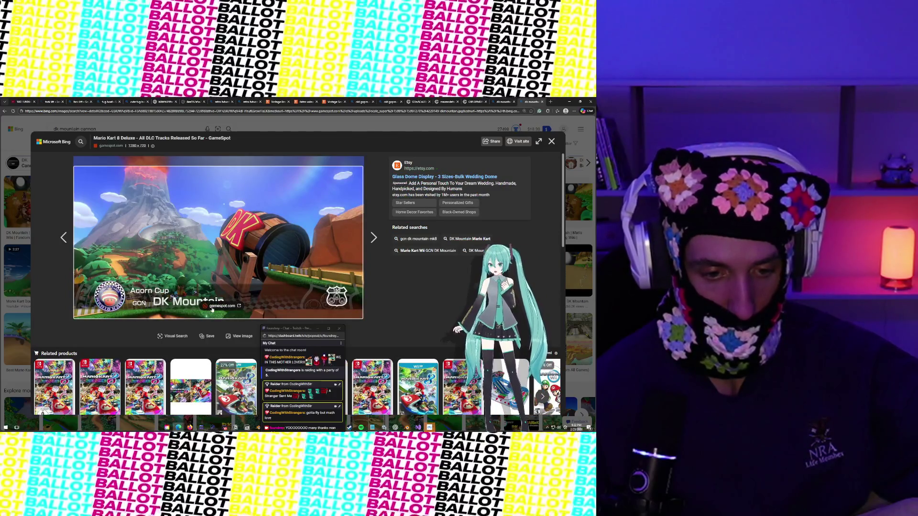
left_click(242, 336)
right_click(238, 278)
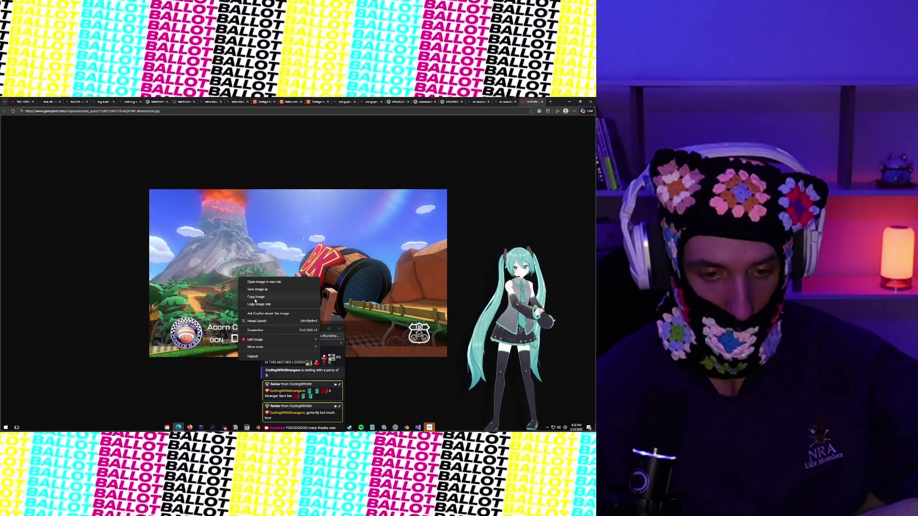
Save the full-size DK Mountain jpg into the Downloads folder.
left_click(256, 297)
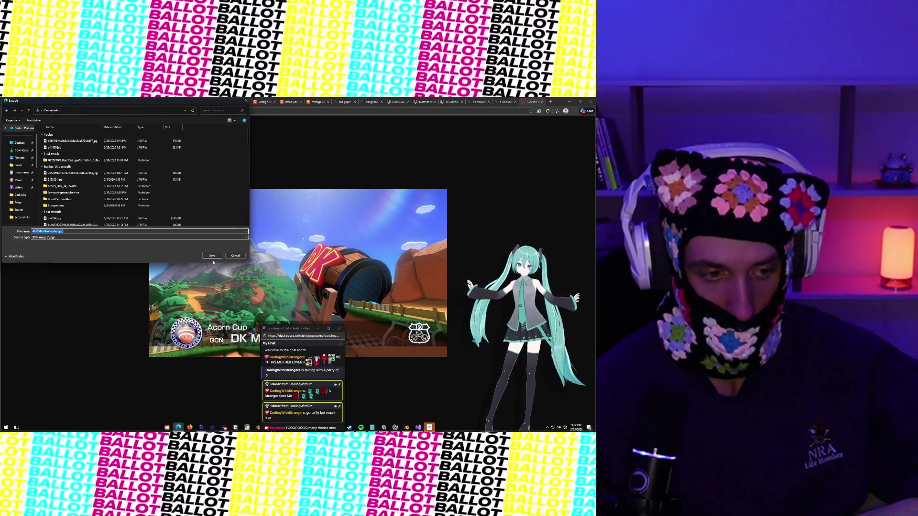
key("Return")
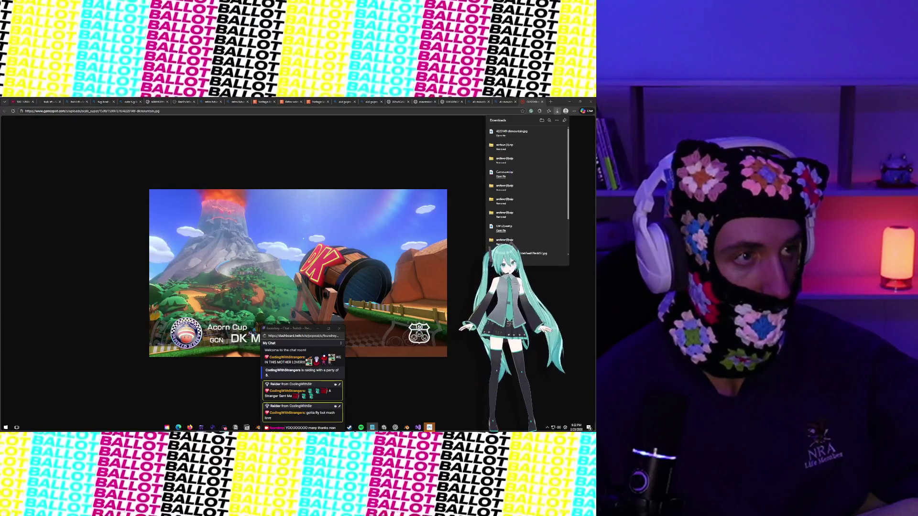
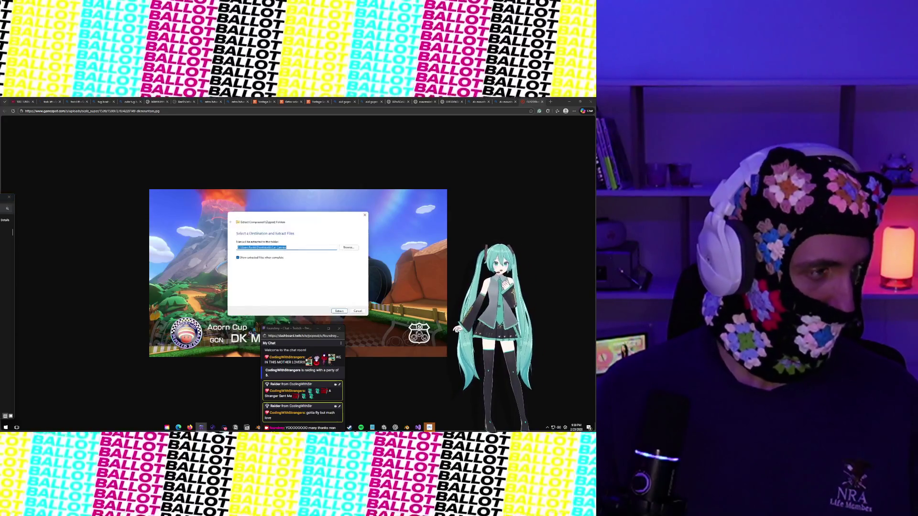
Extract all seven downloaded zip archives in File Explorer.
left_click(339, 311)
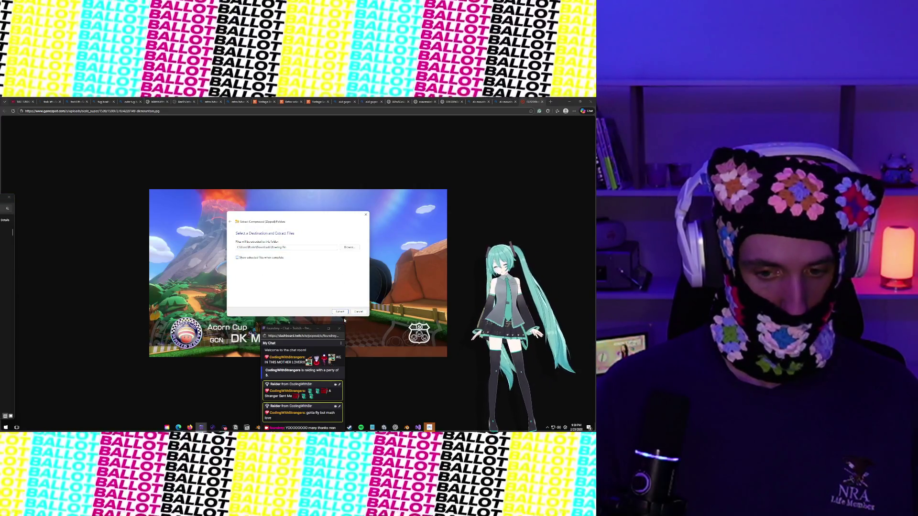
left_click(340, 311)
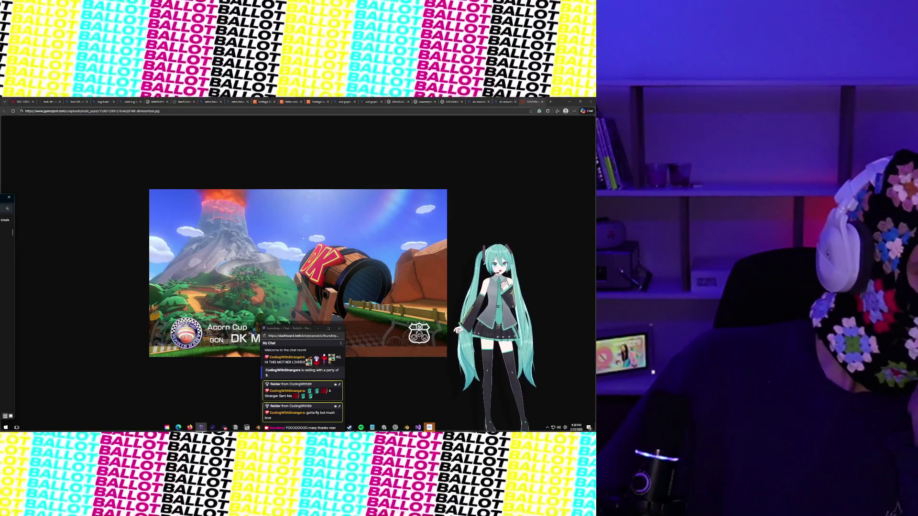
left_click(340, 311)
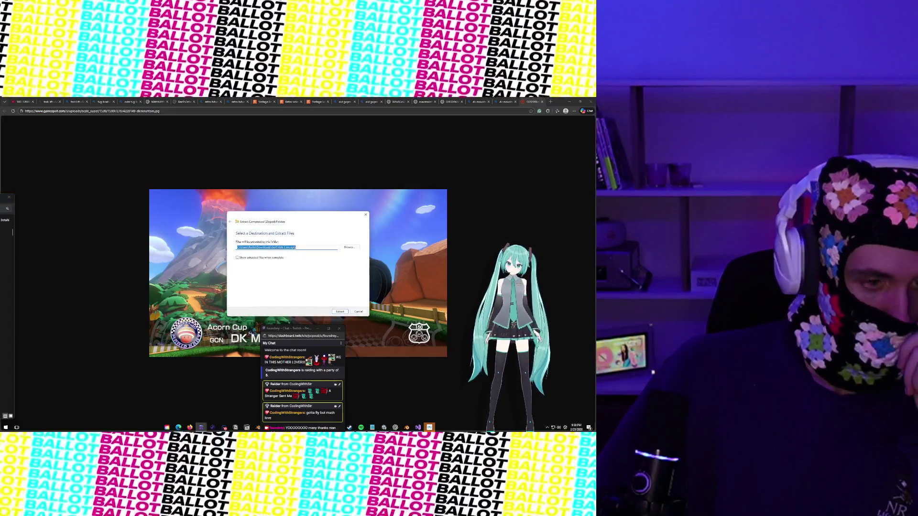
left_click(339, 311)
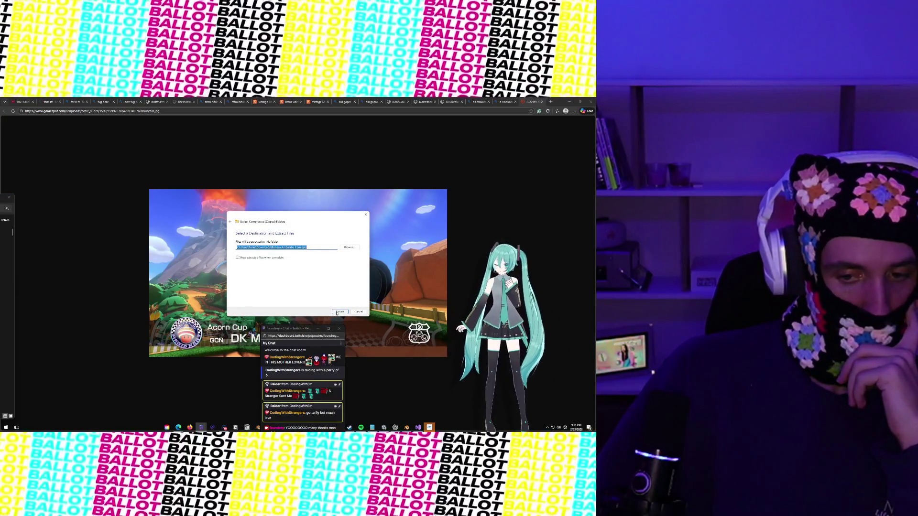
left_click(339, 311)
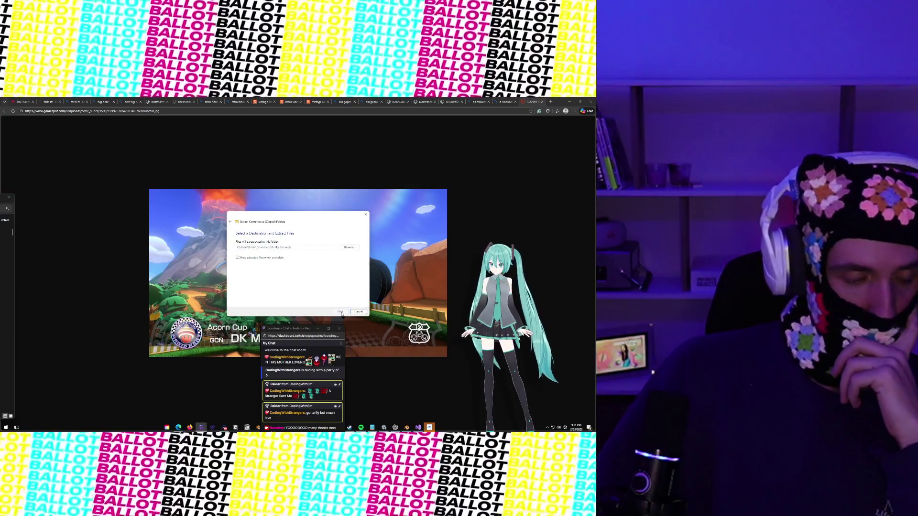
left_click(340, 312)
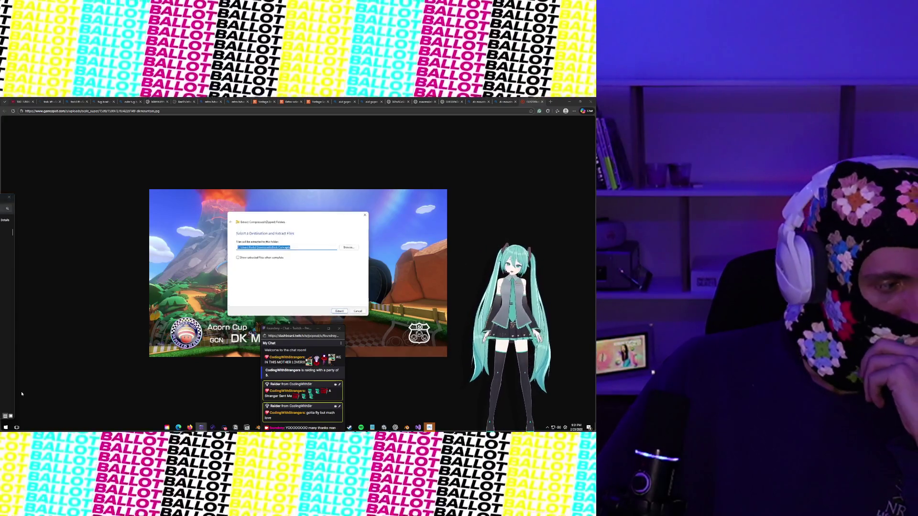
left_click(346, 311)
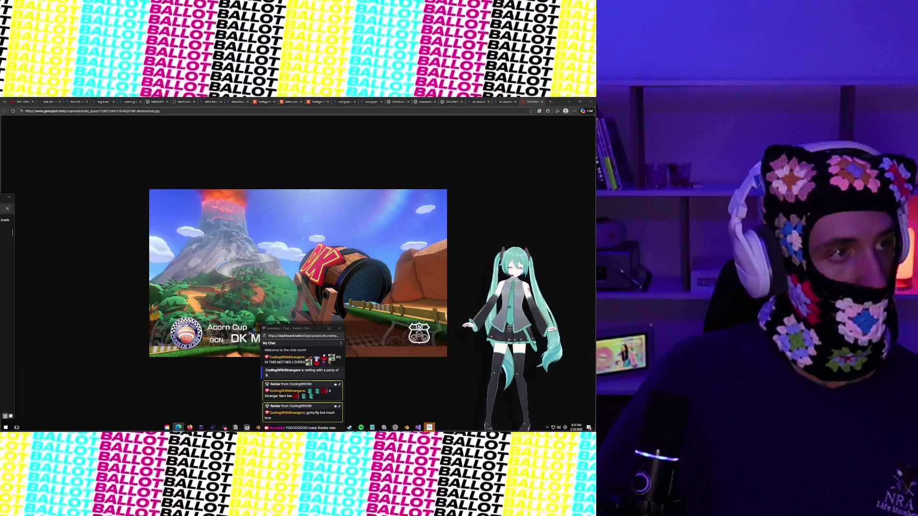
Bring the Miro board window forward and maximize it.
left_click_drag(129, 246, 277, 174)
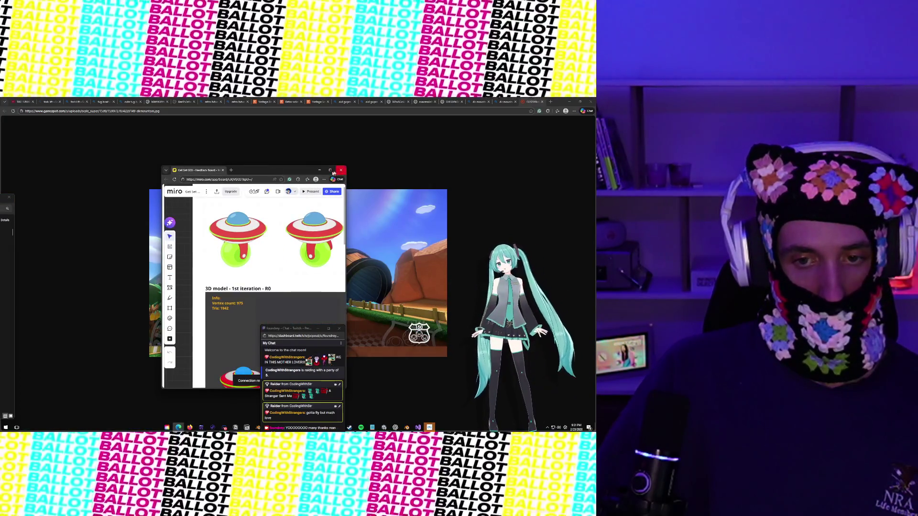
left_click(330, 170)
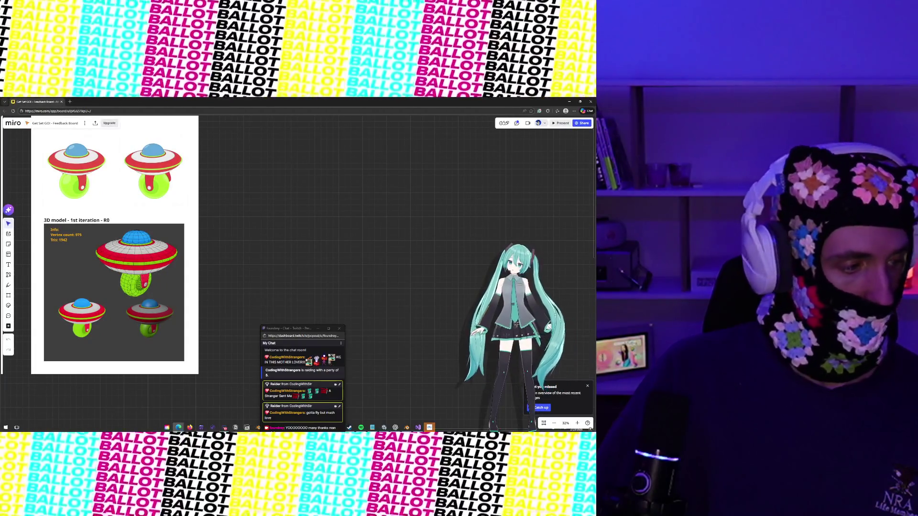
scroll(216, 236, "down", 1)
scroll(215, 237, "up", 5)
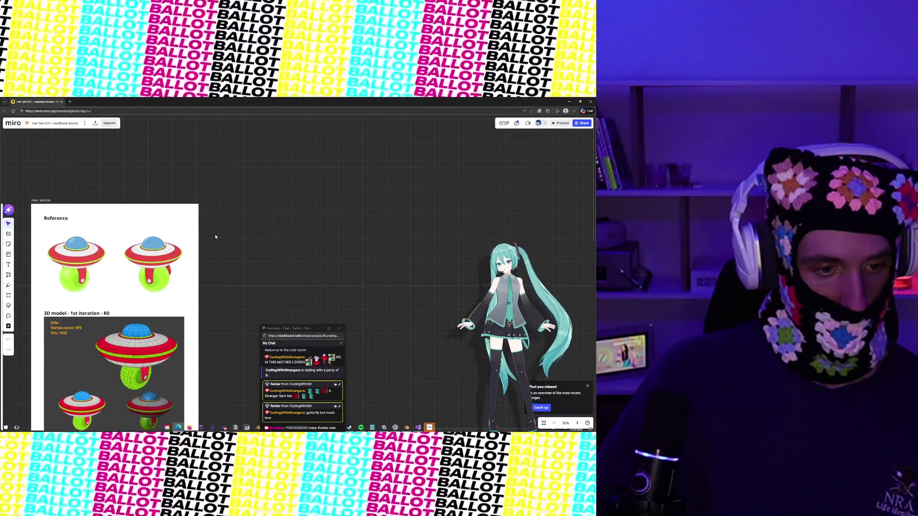
scroll(215, 237, "down", 3)
Duplicate the Alien Vehicle frame as Brick Vehicle and nudge it beside the original.
left_click(168, 225)
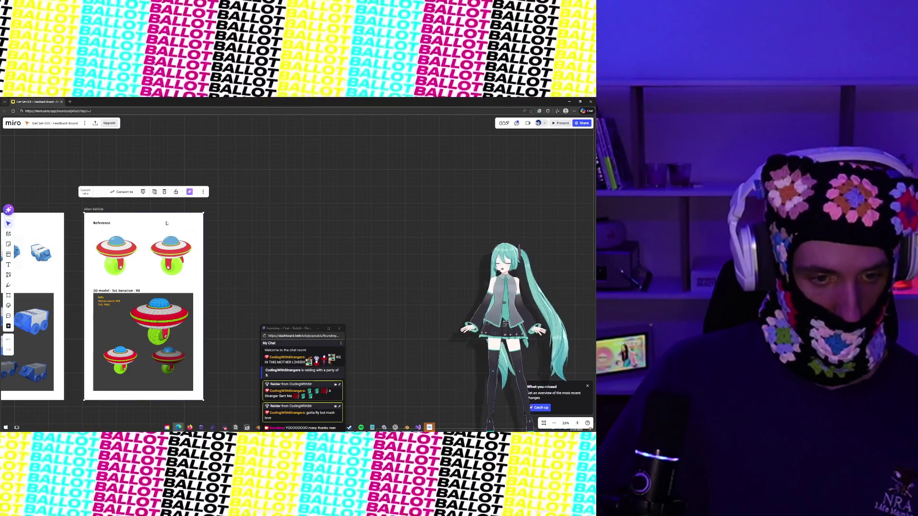
key("ctrl+d")
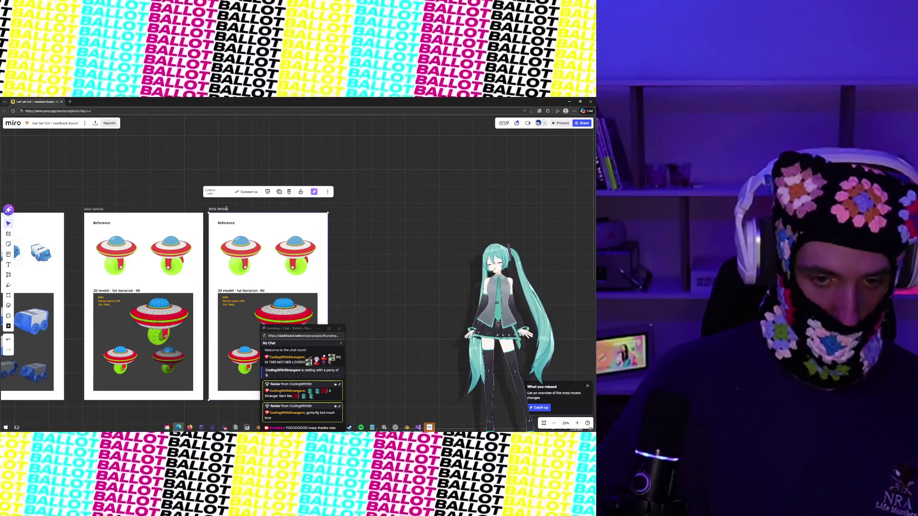
left_click(408, 230)
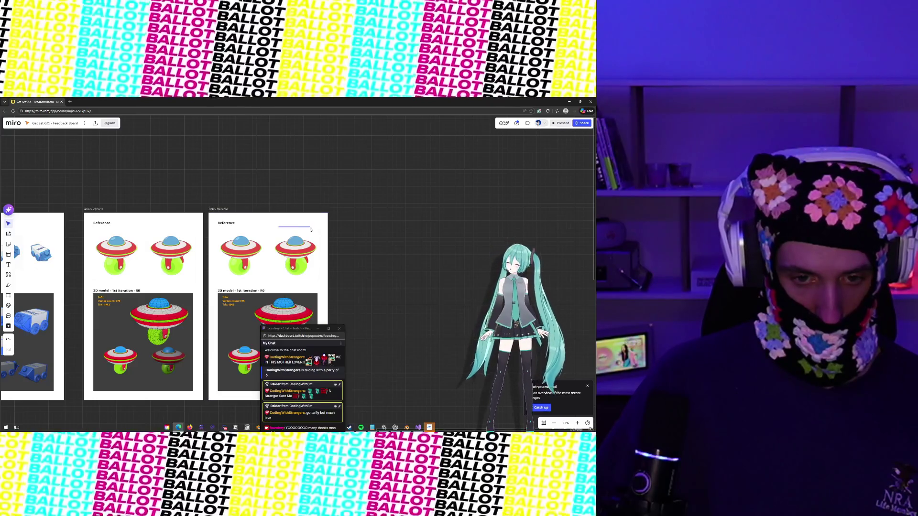
left_click_drag(255, 225, 274, 224)
left_click(245, 223)
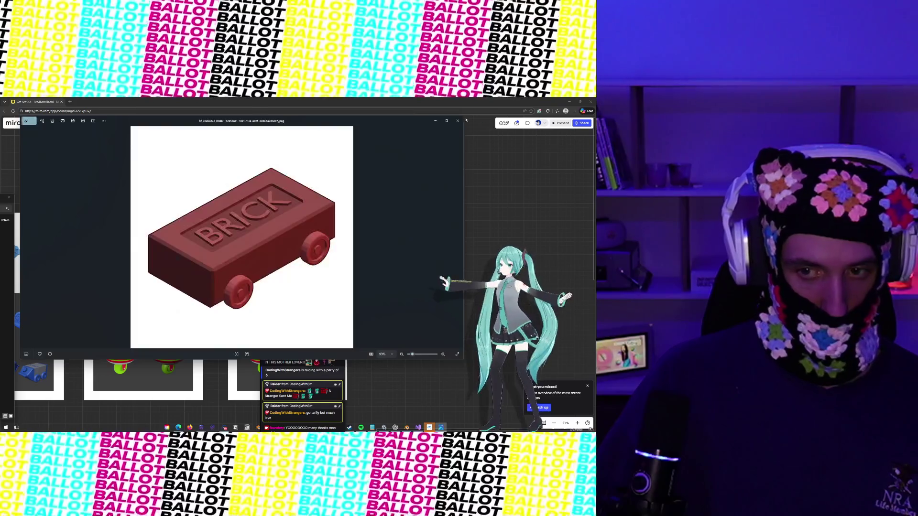
Close the brick render preview and stretch the Brick Vehicle frame taller.
left_click(458, 121)
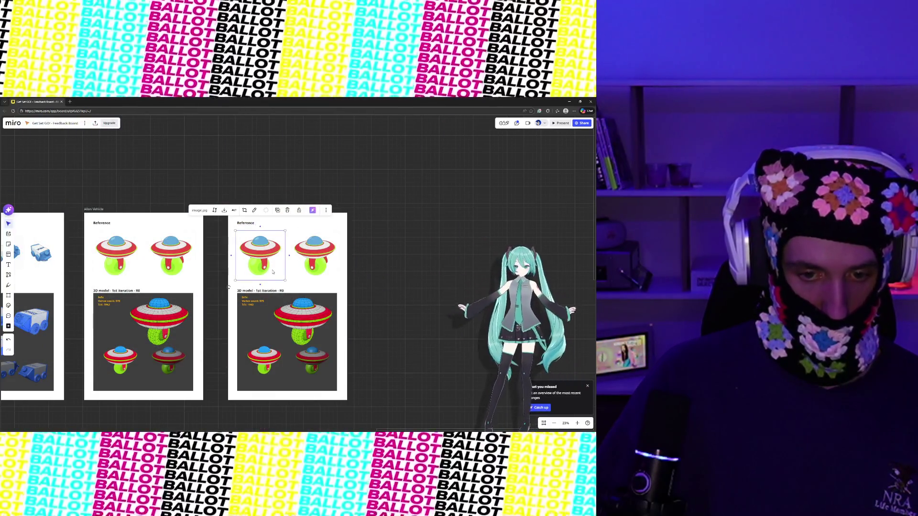
left_click(273, 327)
left_click(247, 297)
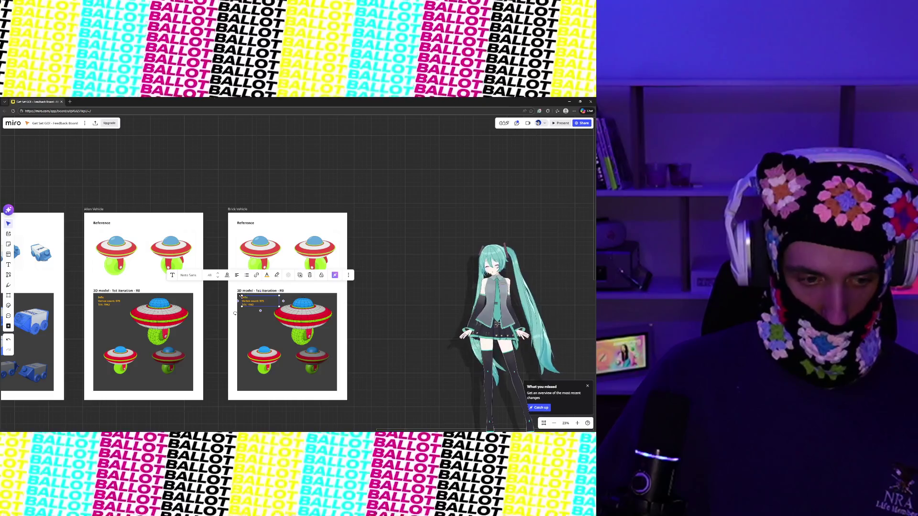
scroll(240, 297, "down", 3)
scroll(240, 296, "up", 3)
scroll(118, 319, "down", 3)
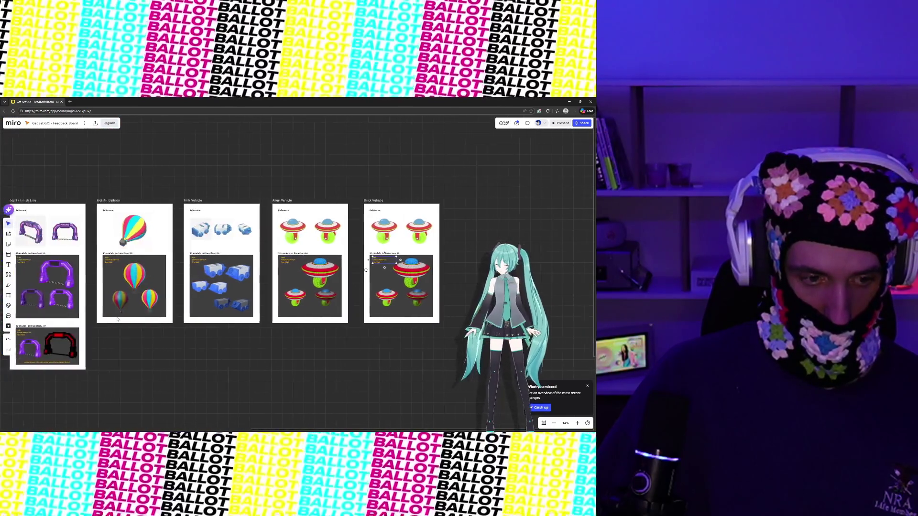
scroll(118, 318, "left", 5)
scroll(191, 319, "right", 8)
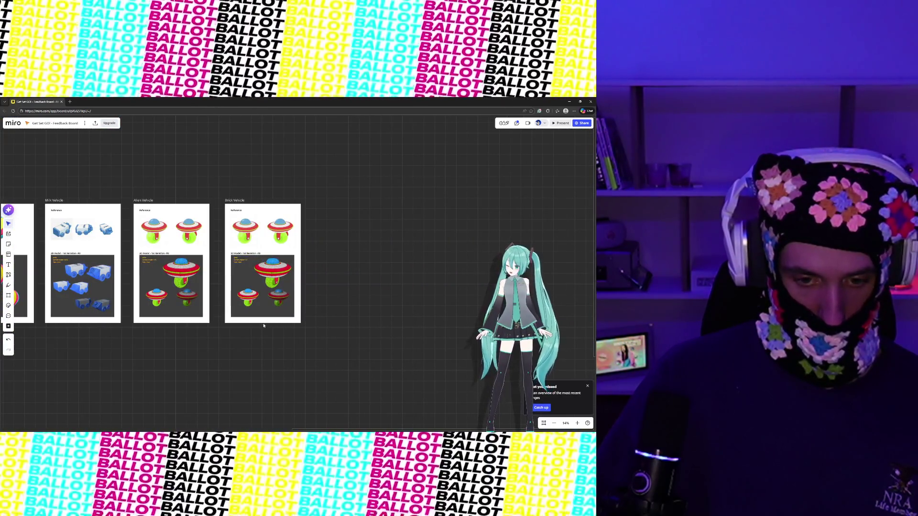
left_click(293, 322)
left_click_drag(300, 322, 308, 415)
key("ctrl+z")
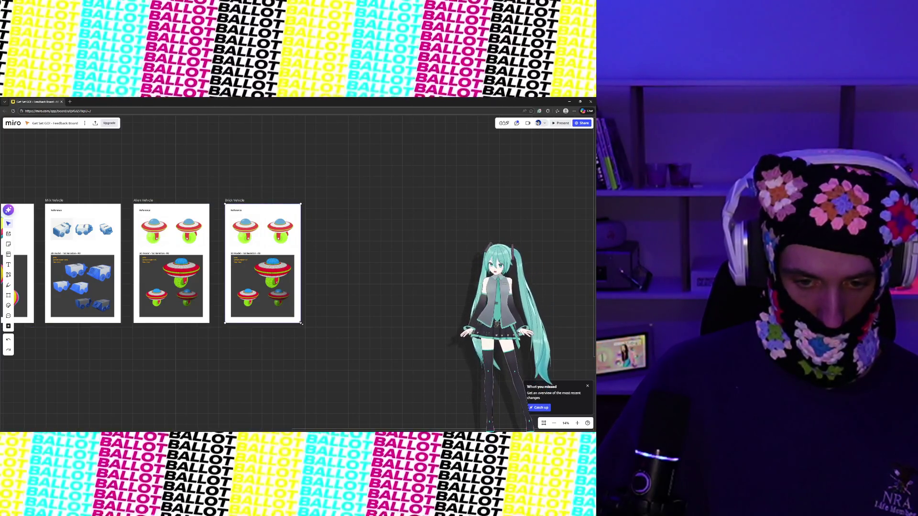
mouse_move(300, 323)
left_mouse_down()
mouse_move(322, 356)
mouse_move(298, 377)
mouse_move(307, 413)
left_mouse_up()
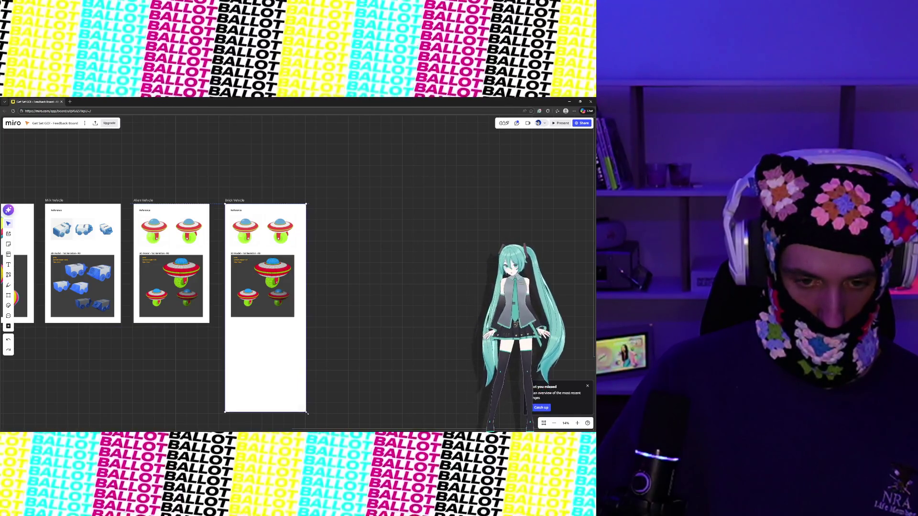
Delete the alien renders, info text and title, lower the dark box, and add five brick renders.
left_click(271, 308)
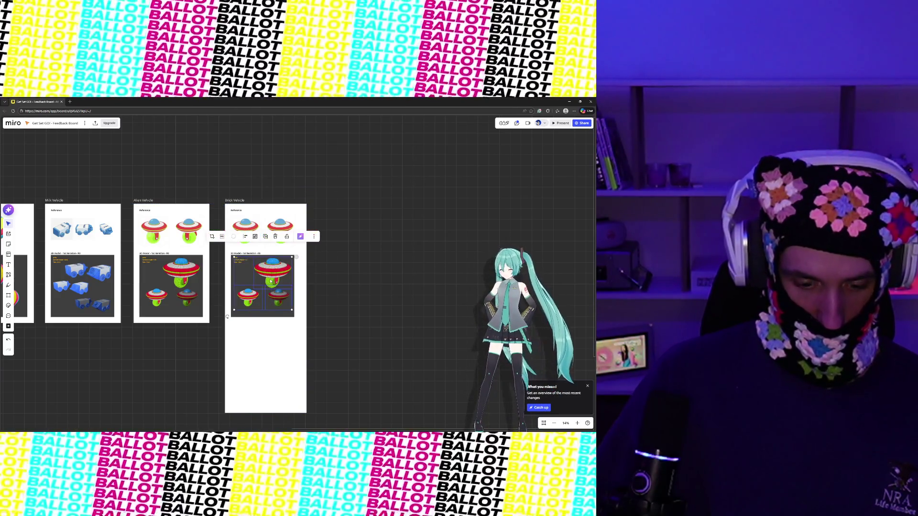
key("Delete")
left_click(265, 279)
left_click(238, 262)
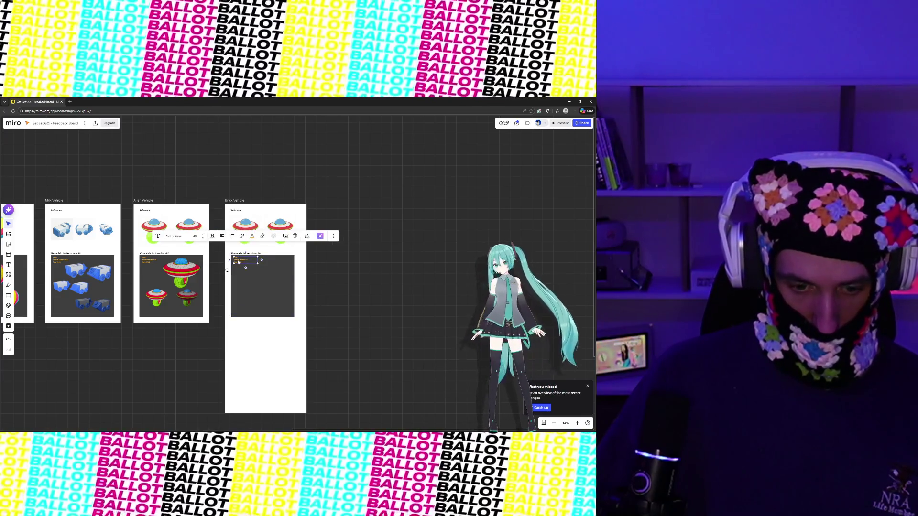
key("Delete")
left_click(241, 255)
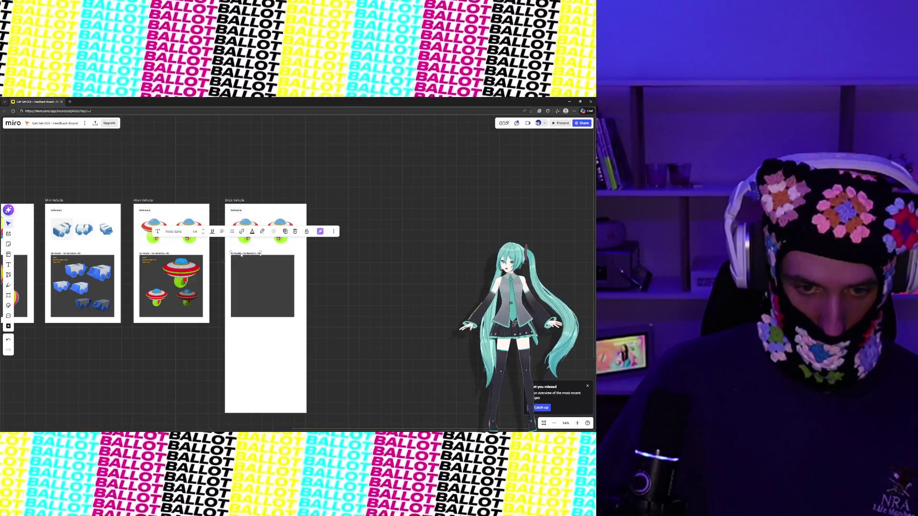
key("Delete")
left_click_drag(254, 294, 256, 382)
left_click(368, 256)
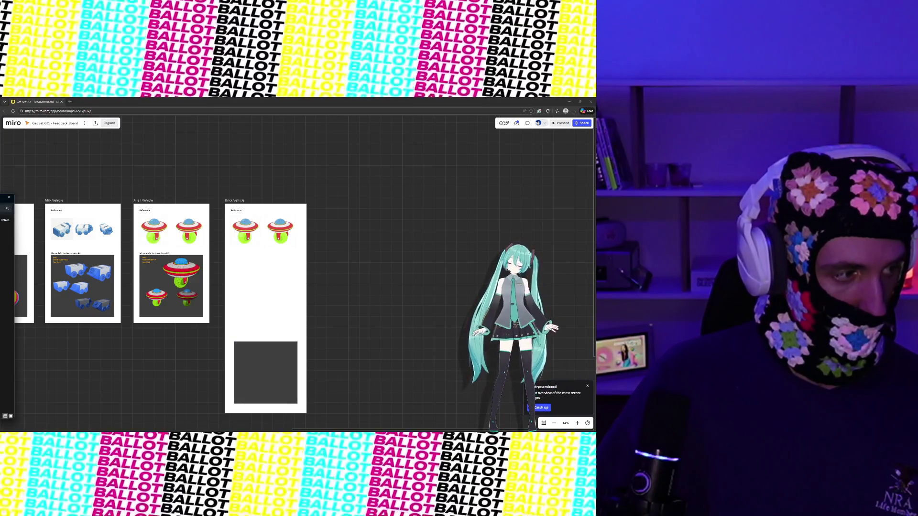
left_click_drag(291, 270, 276, 266)
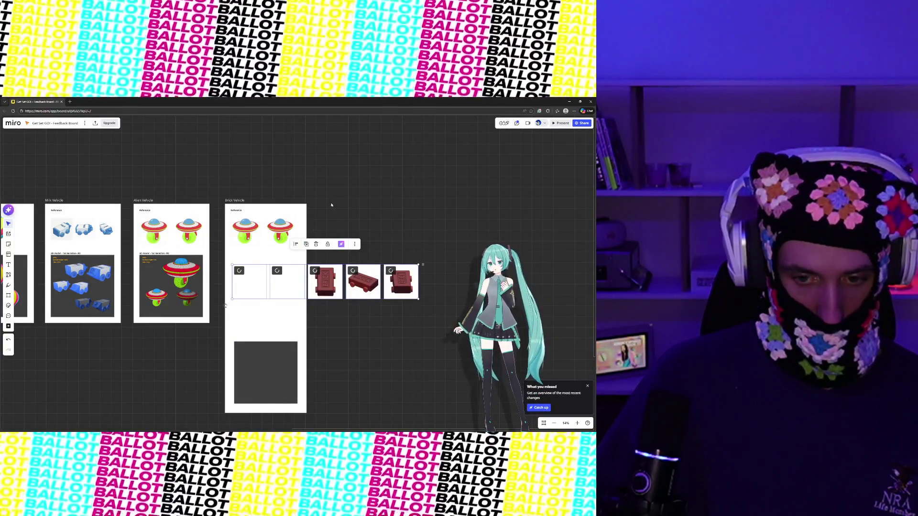
Delete both UFO reference images from the Brick Vehicle frame.
left_click(331, 205)
left_click(245, 229)
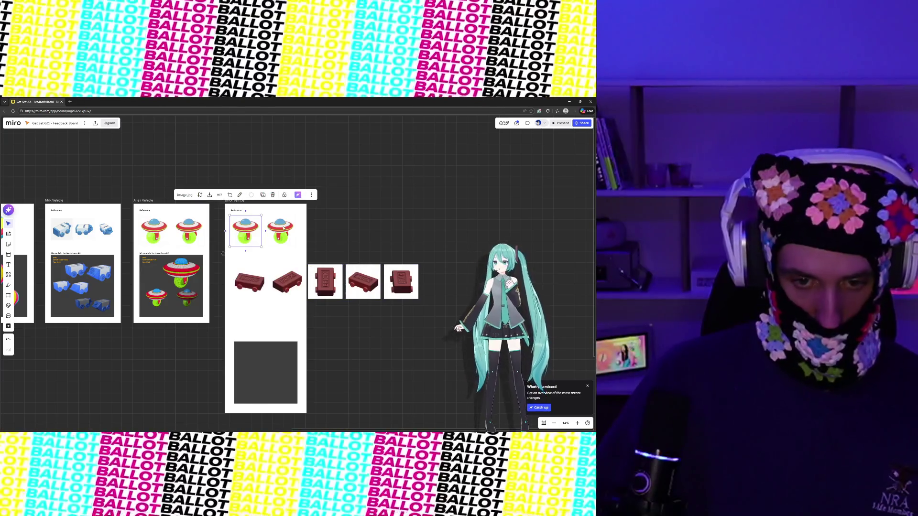
key("Delete")
left_click(284, 231)
key("Delete")
Move four brick renders into the Brick Vehicle reference area.
left_click(249, 282)
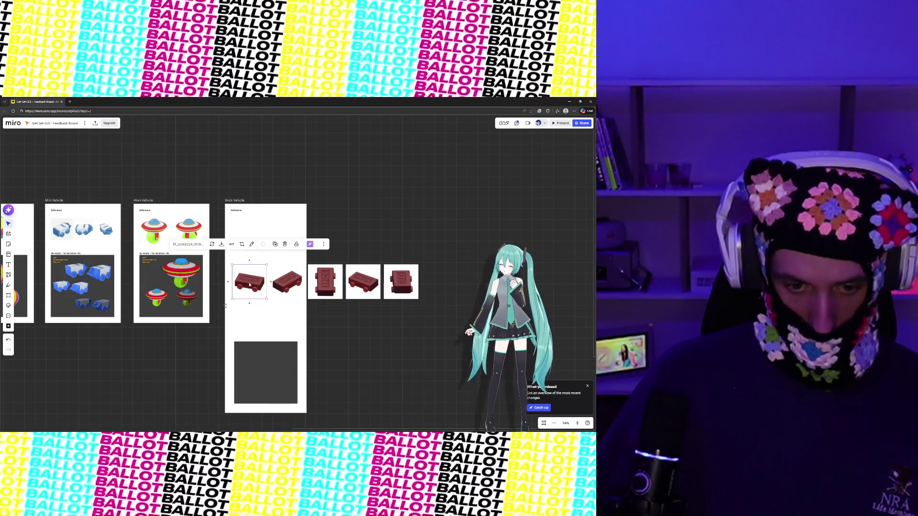
left_click_drag(249, 282, 248, 239)
left_click_drag(287, 282, 285, 229)
left_click_drag(325, 282, 242, 267)
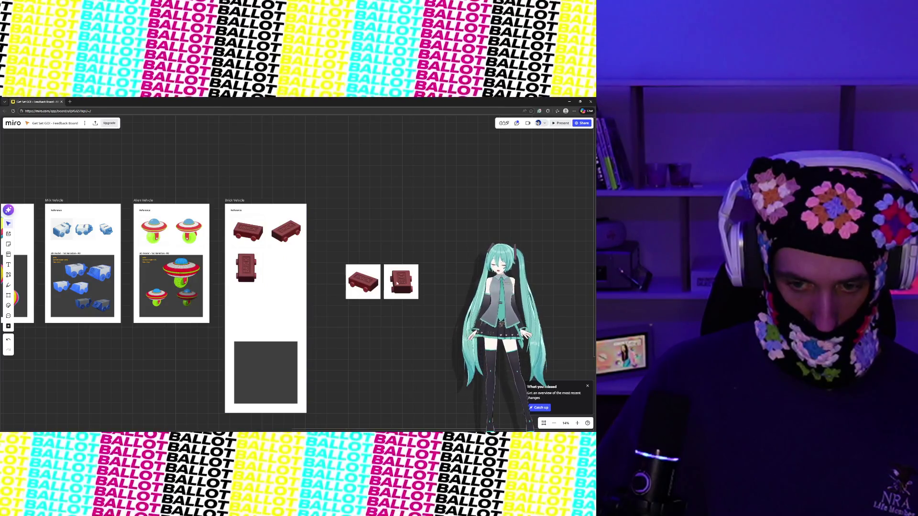
left_click_drag(396, 283, 244, 271)
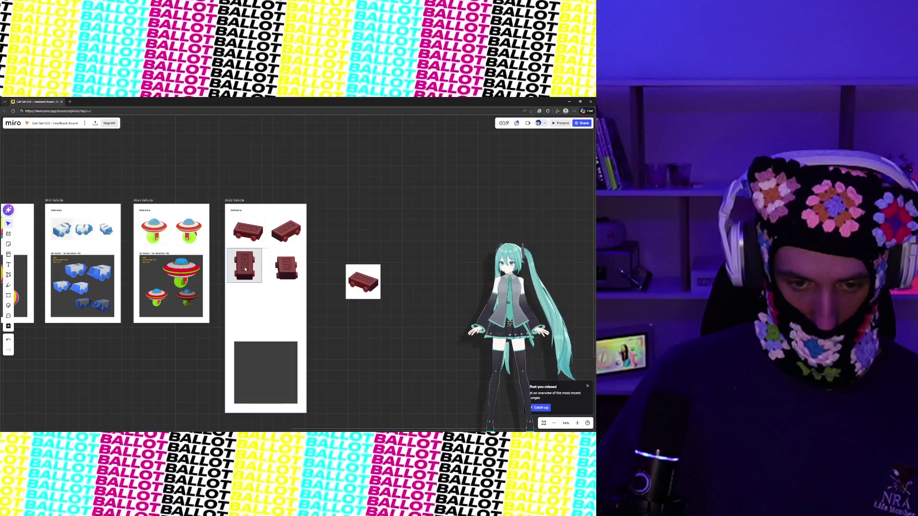
Delete the spare brick render beside the Brick Vehicle frame.
left_click(366, 277)
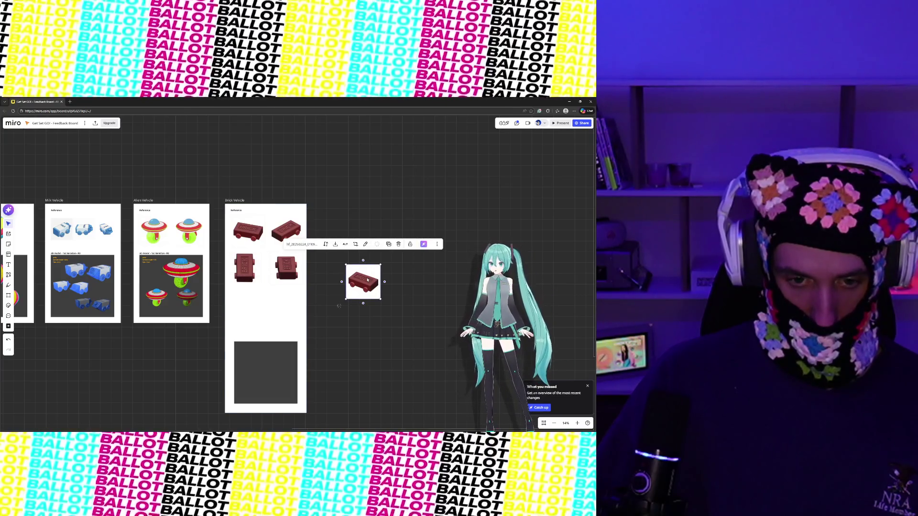
right_click(367, 279)
key("Escape")
key("Delete")
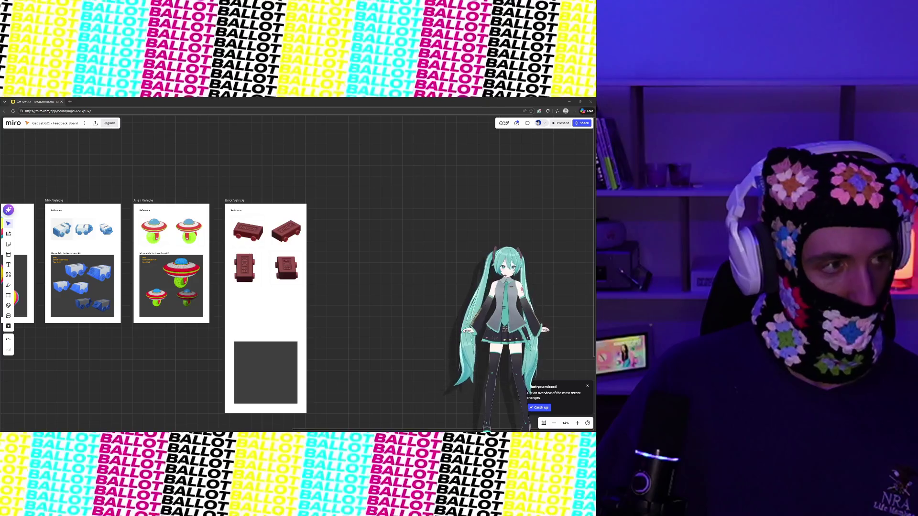
left_click(258, 210)
Duplicate Brick Vehicle, place the copy beside it, and rename it Rocky Vehicle.
key("ctrl+d")
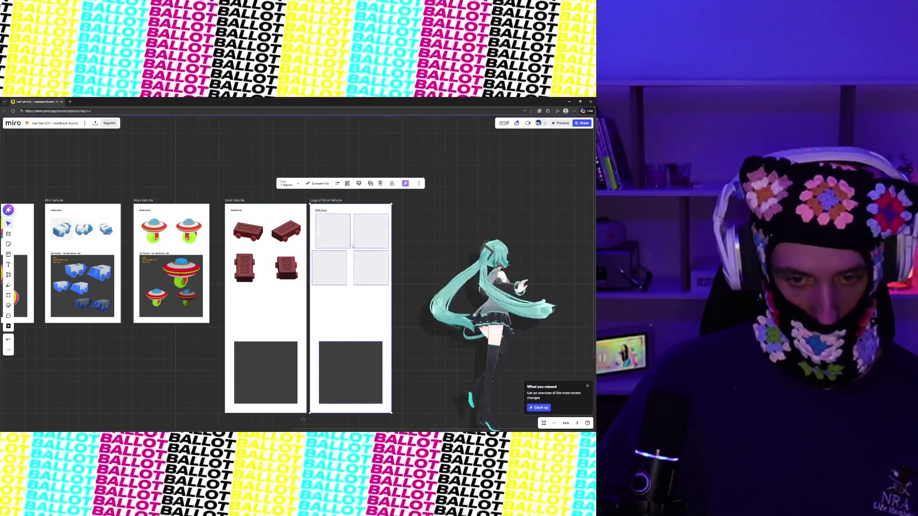
left_click_drag(345, 212, 356, 211)
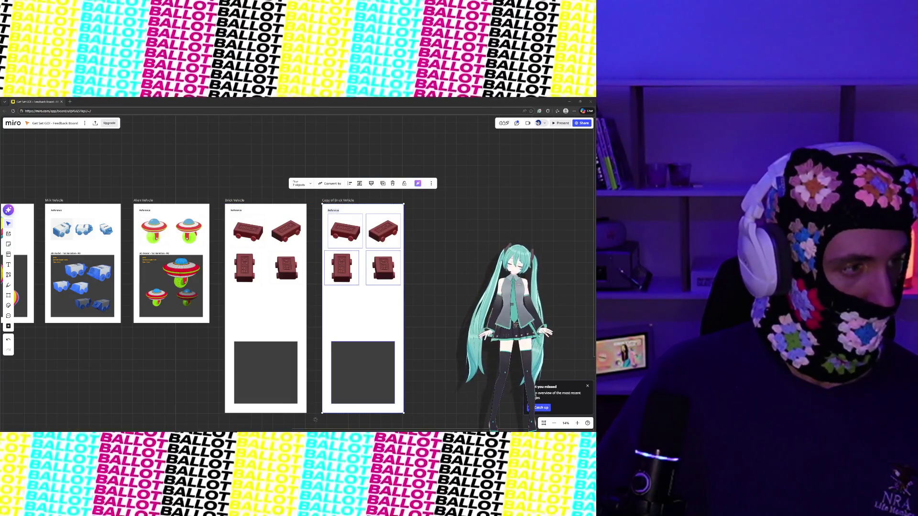
double_click(335, 200)
type("R")
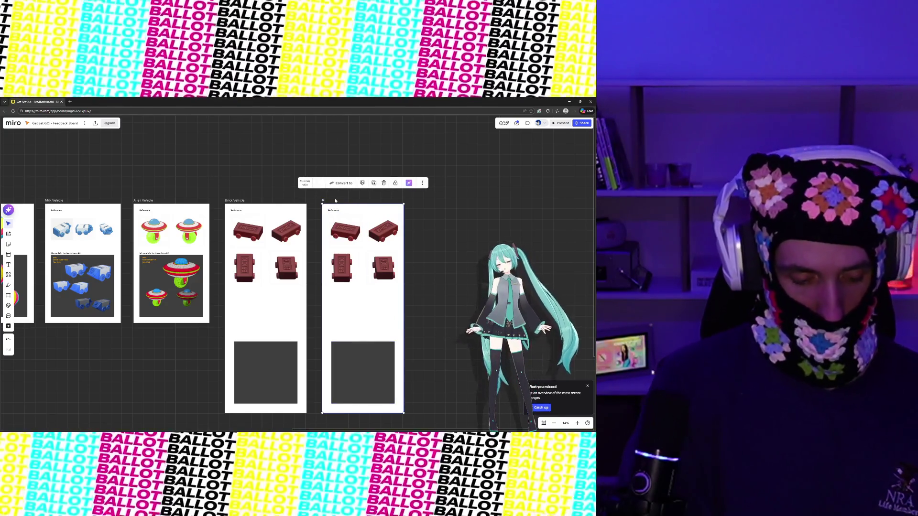
type("le")
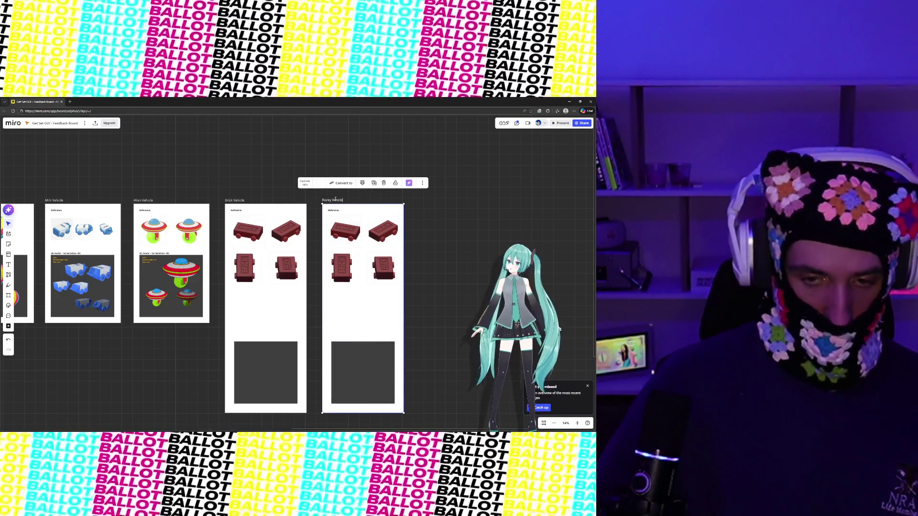
Remove the brick renders from Rocky Vehicle and drop rock renders onto the board.
left_click(348, 233)
left_click(383, 231)
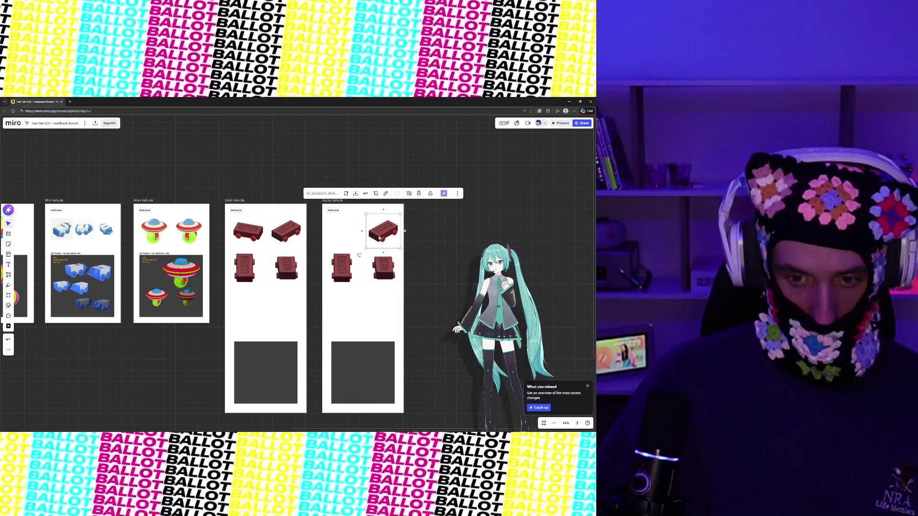
left_click(341, 267)
key("Delete")
left_click(381, 269)
key("Delete")
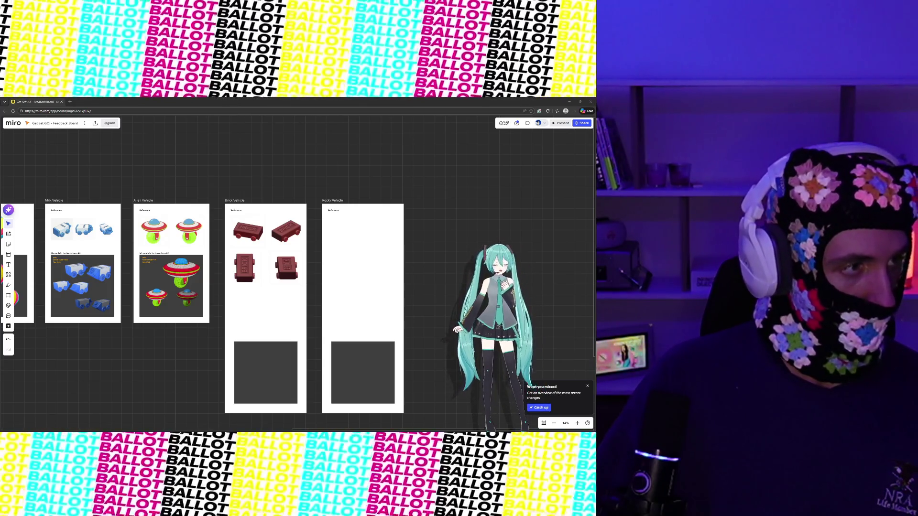
mouse_move(593, 247)
left_mouse_down()
mouse_move(287, 249)
mouse_move(378, 222)
left_mouse_up()
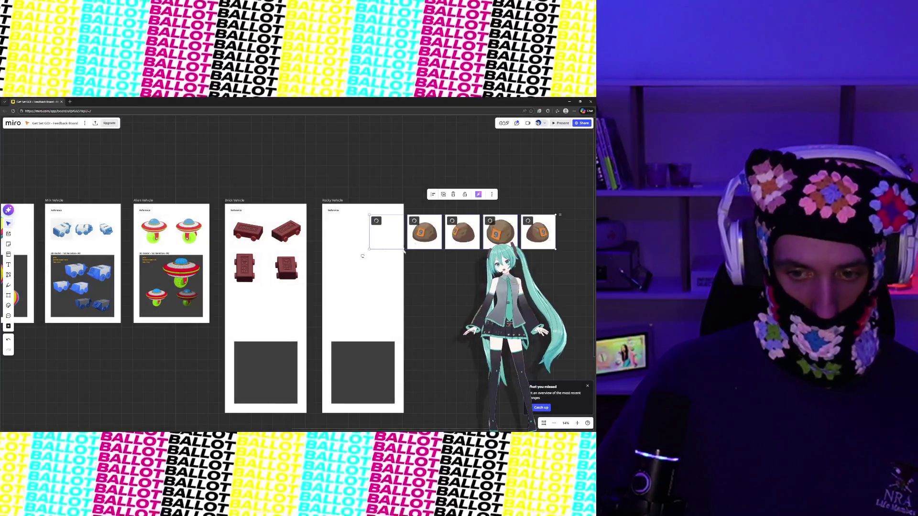
Arrange four rock renders in Rocky Vehicle's two-by-two reference grid.
left_click(429, 236)
mouse_move(430, 236)
left_mouse_down()
mouse_move(319, 236)
mouse_move(351, 236)
left_mouse_up()
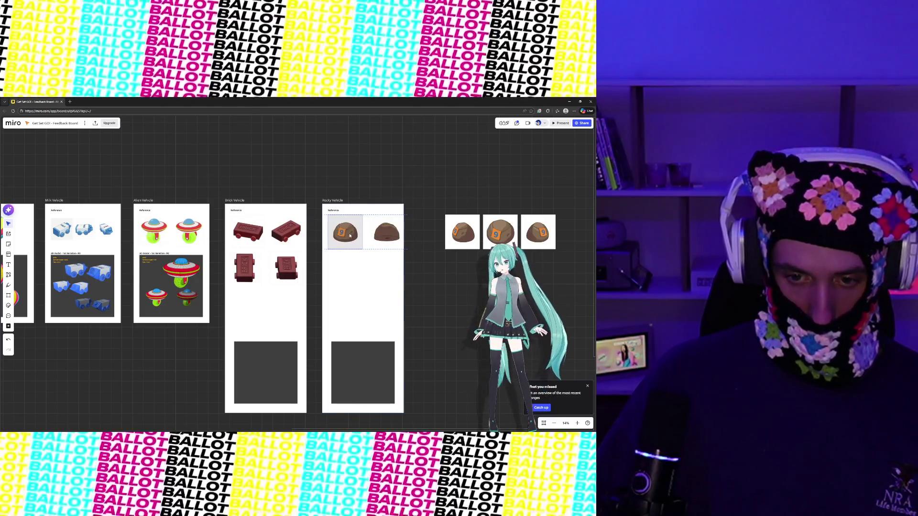
left_click(392, 238)
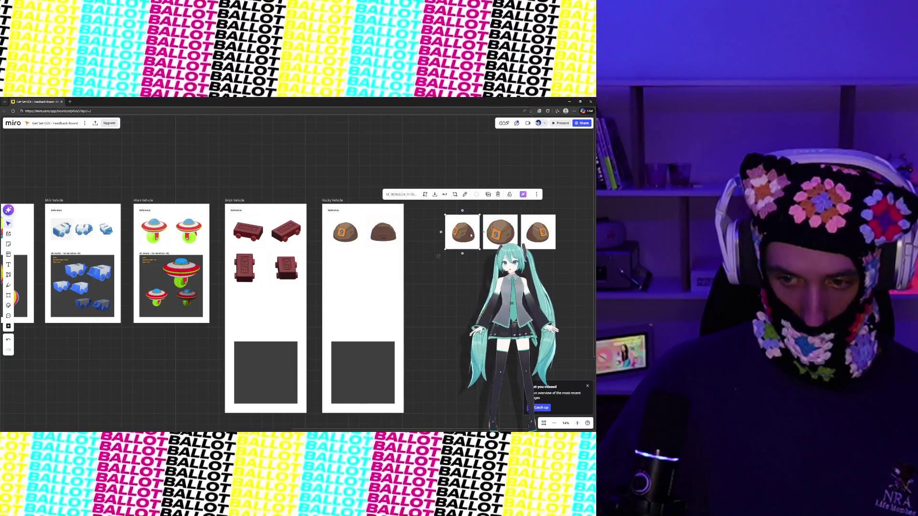
left_click(499, 232)
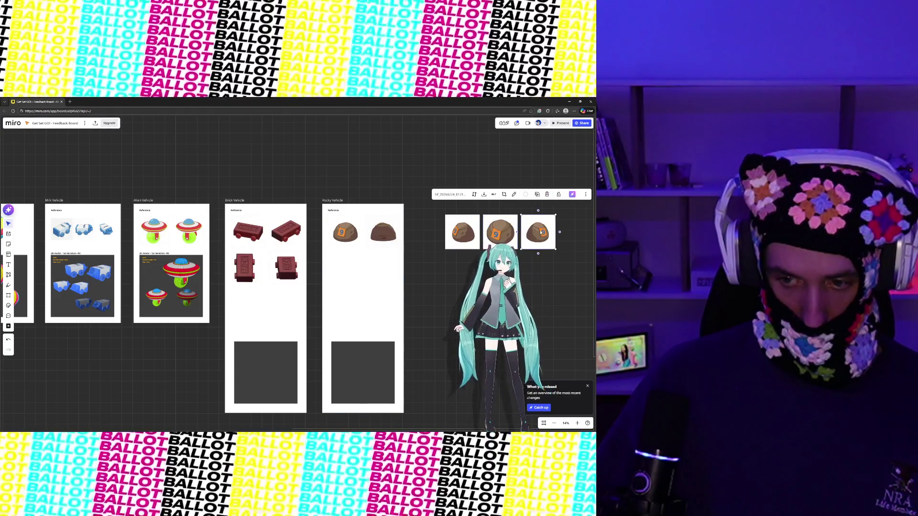
left_click_drag(536, 232, 340, 266)
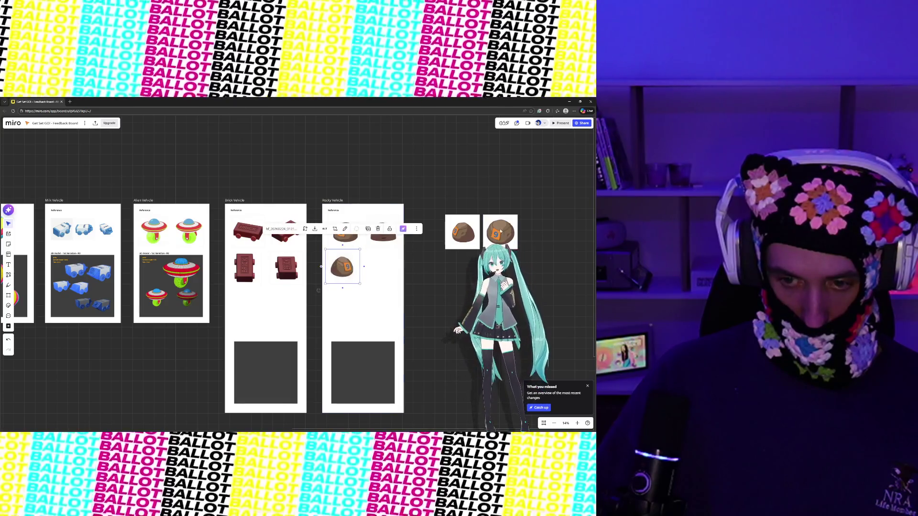
left_click(462, 233)
left_click_drag(462, 232, 390, 268)
left_click(421, 236)
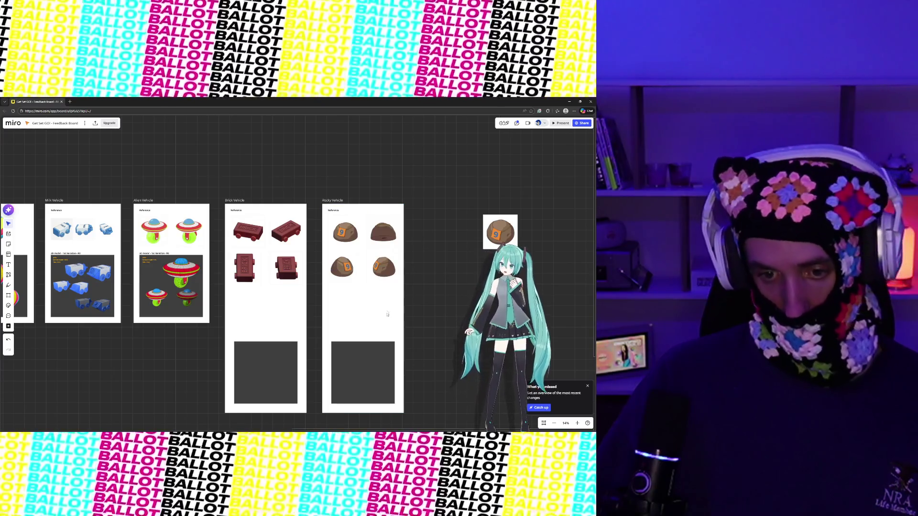
left_click_drag(385, 271, 382, 269)
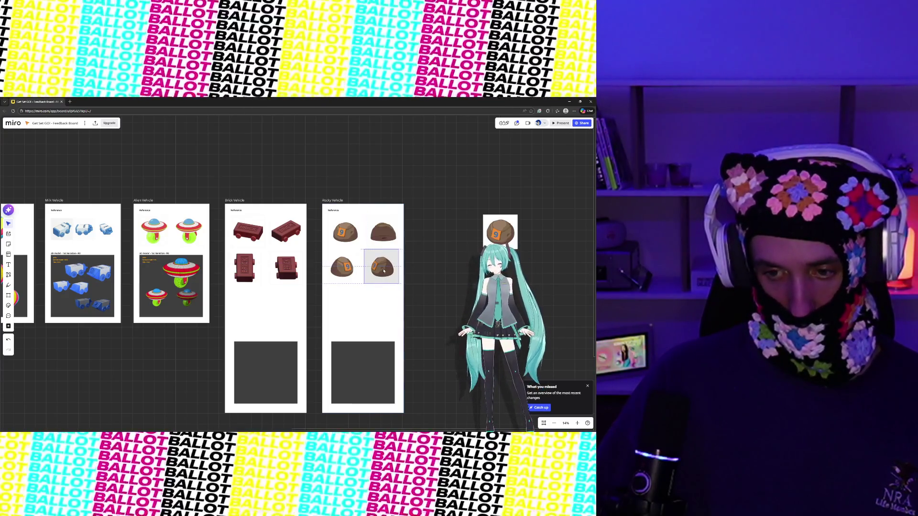
Delete the leftover spare rock render from the board.
left_click(490, 232)
key("Delete")
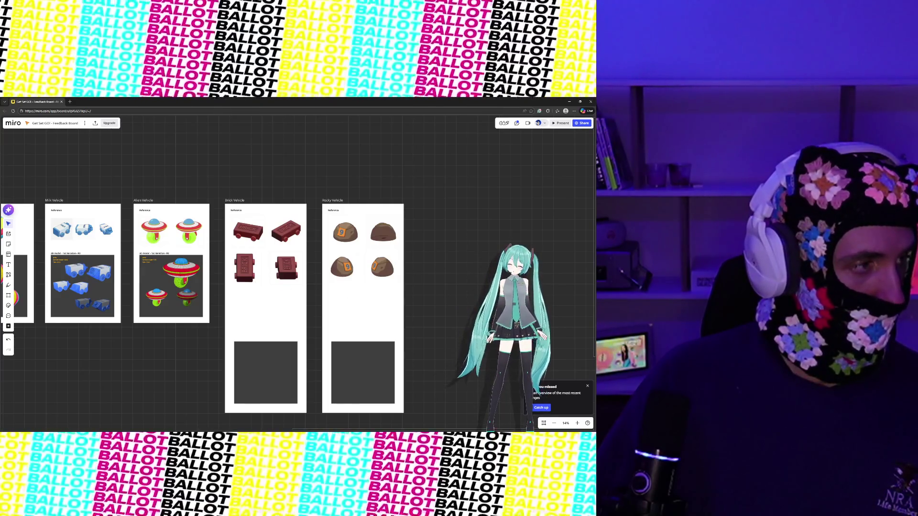
left_click(369, 214)
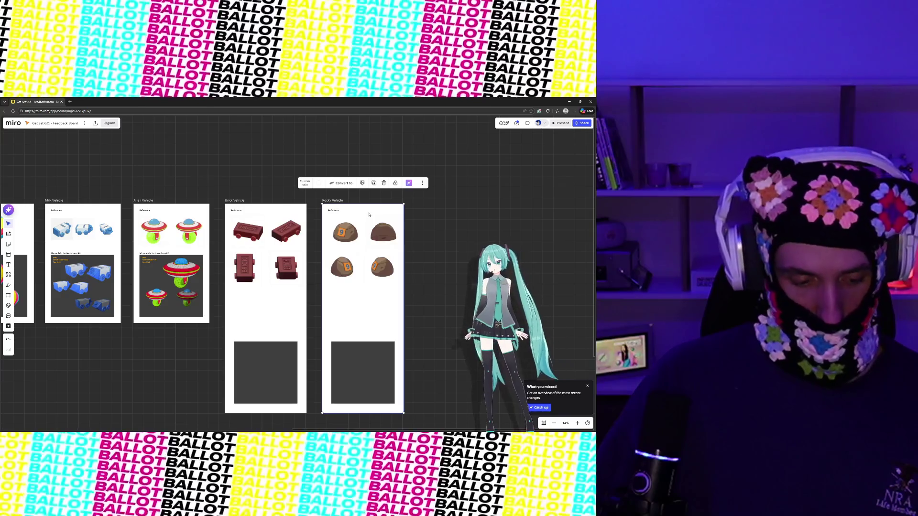
Duplicate Rocky Vehicle and line the copy up to its right.
key("ctrl+d")
left_click_drag(447, 208, 437, 210)
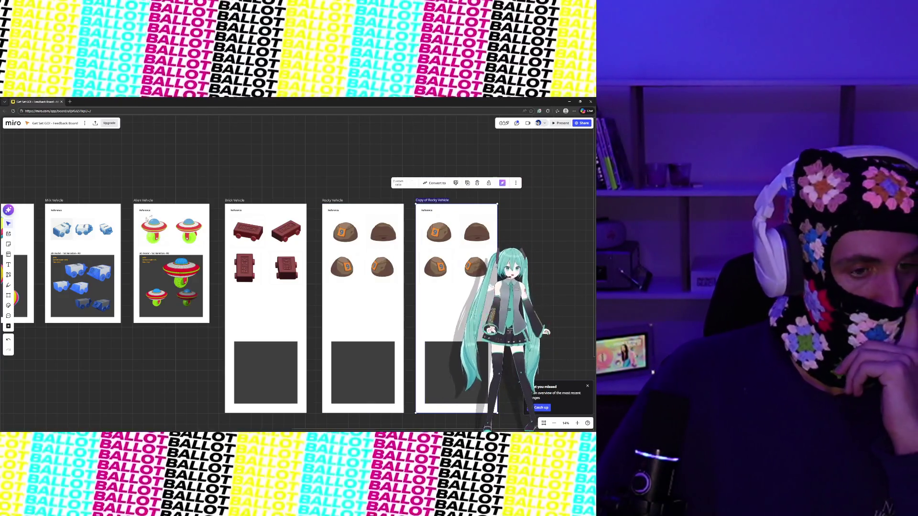
left_click(149, 174)
scroll(272, 158, "left", 5)
scroll(298, 166, "down", 3)
scroll(298, 166, "up", 3)
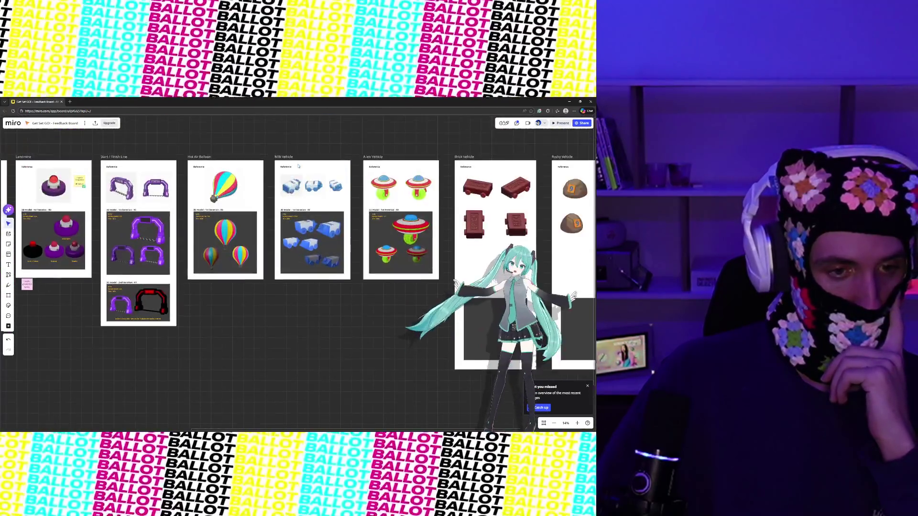
scroll(237, 169, "right", 5)
mouse_move(238, 169)
left_mouse_down()
mouse_move(162, 154)
mouse_move(196, 135)
left_mouse_up()
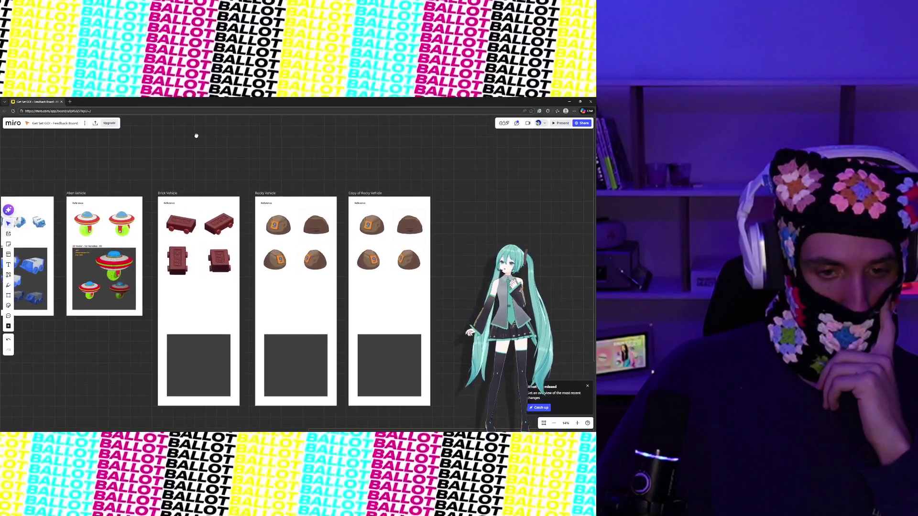
scroll(217, 150, "down", 3)
scroll(217, 150, "down", 3)
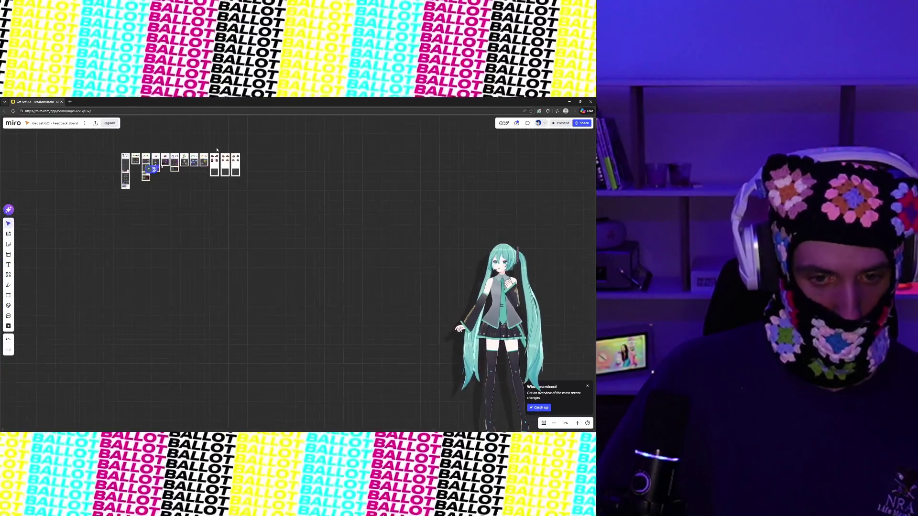
scroll(216, 150, "up", 7)
scroll(216, 149, "down", 4)
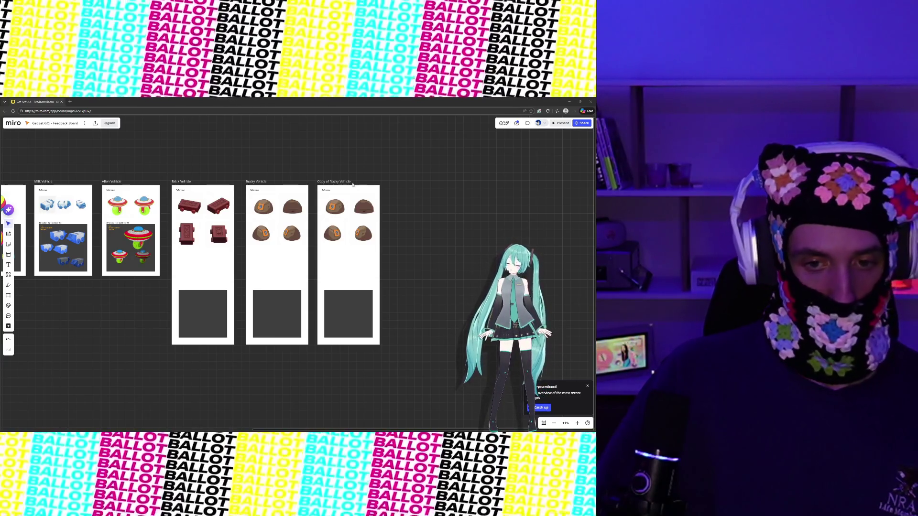
left_click(337, 182)
type("Bronze")
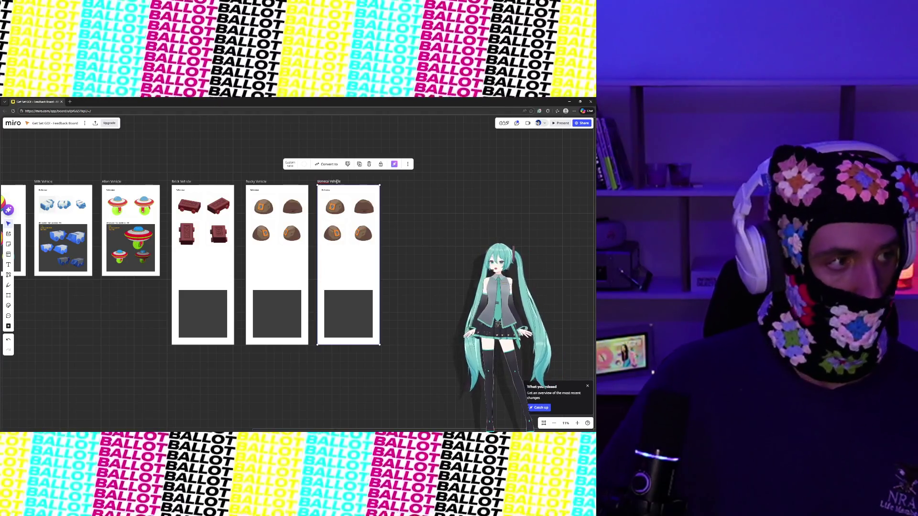
Delete the four rock renders from the copy and drop tire renders onto the board.
left_click(333, 234)
key("Delete")
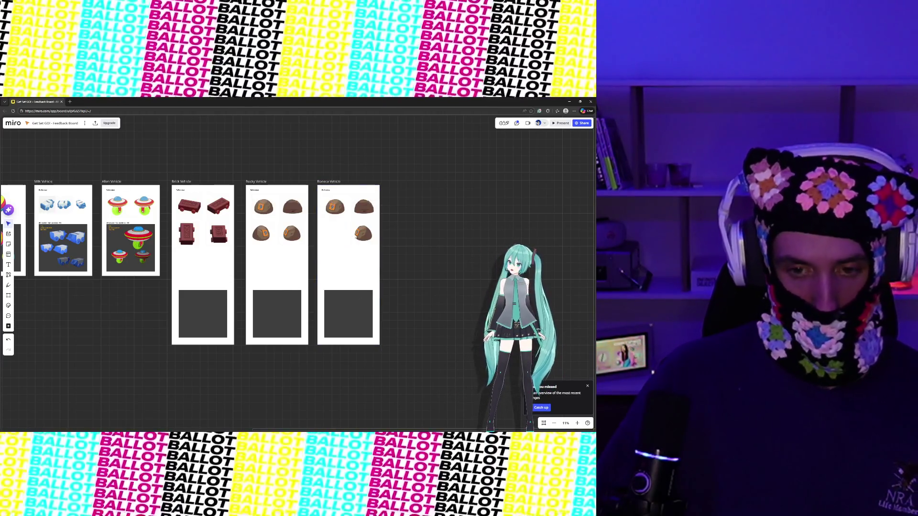
left_click(363, 233)
key("Delete")
left_click(361, 208)
key("Delete")
left_click(341, 211)
key("Delete")
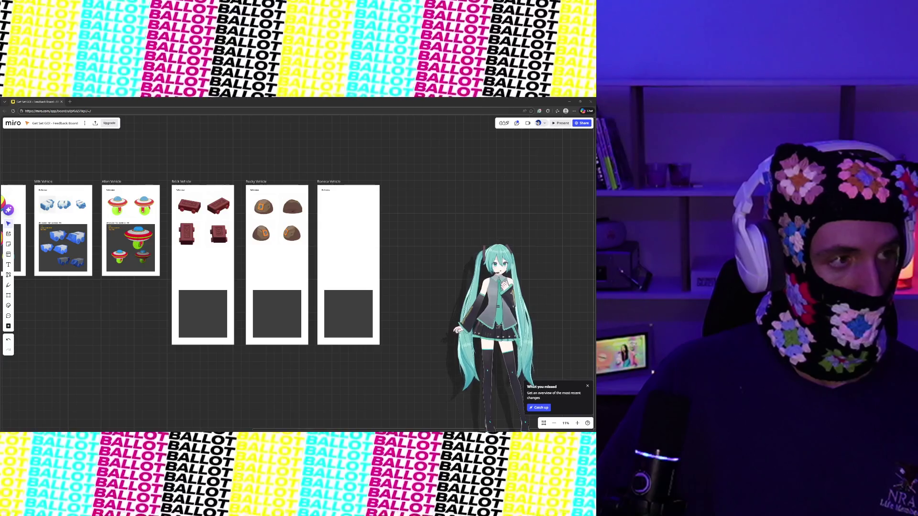
left_click_drag(297, 259, 355, 209)
Arrange four frog-tire renders in Boneca Vehicle's grid and delete the stray one.
left_click(405, 238)
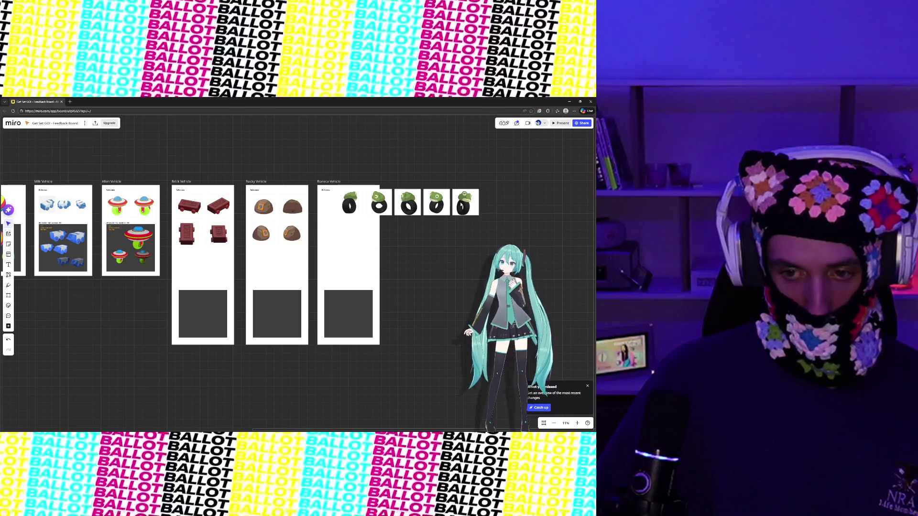
left_click(436, 202)
mouse_move(436, 202)
left_mouse_down()
mouse_move(329, 204)
mouse_move(399, 246)
left_mouse_up()
mouse_move(384, 204)
left_mouse_down()
mouse_move(361, 205)
mouse_move(385, 219)
mouse_move(336, 235)
left_mouse_up()
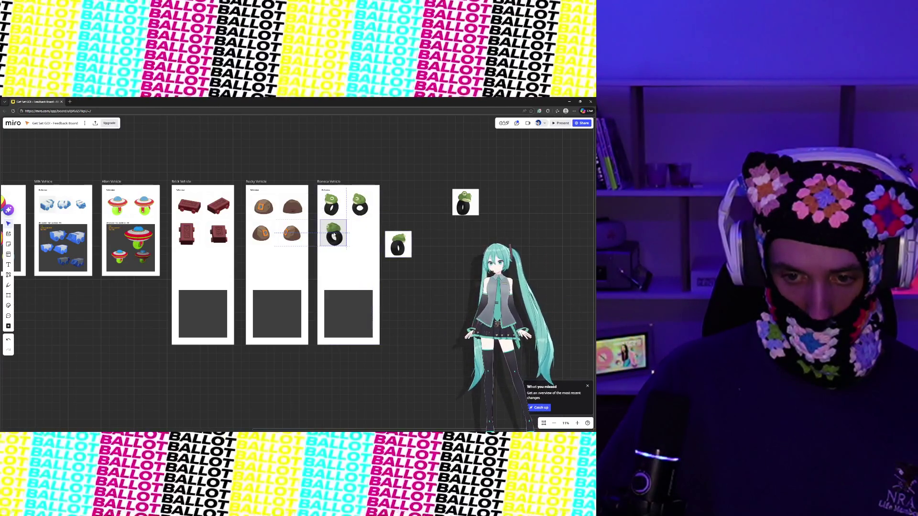
left_click_drag(404, 242, 370, 231)
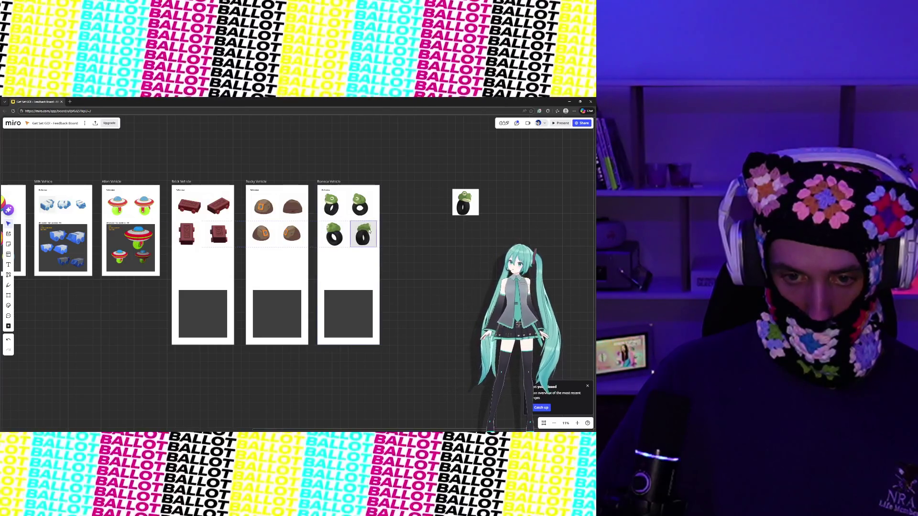
left_click(455, 212)
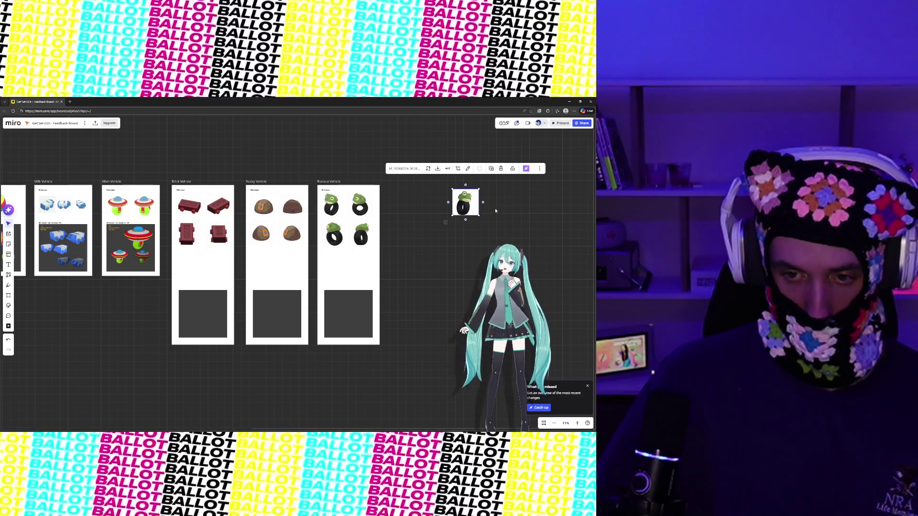
key("Delete")
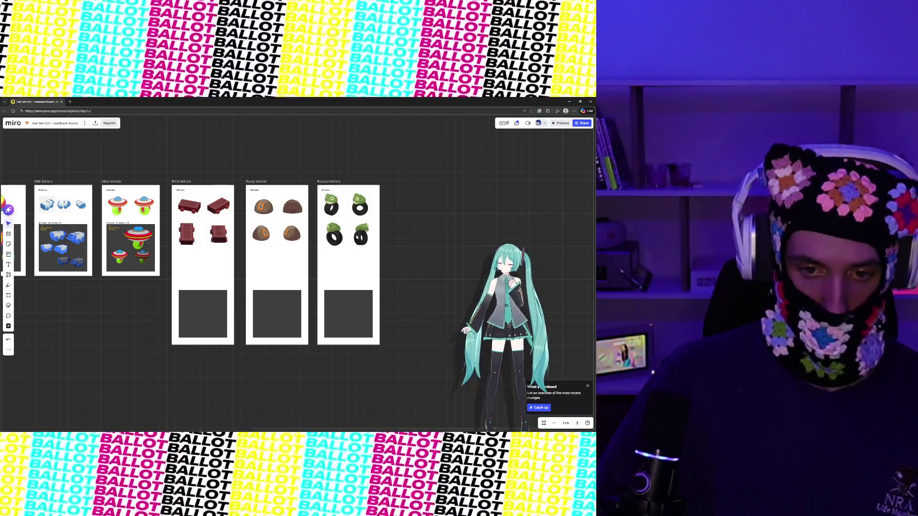
left_click_drag(334, 235, 334, 234)
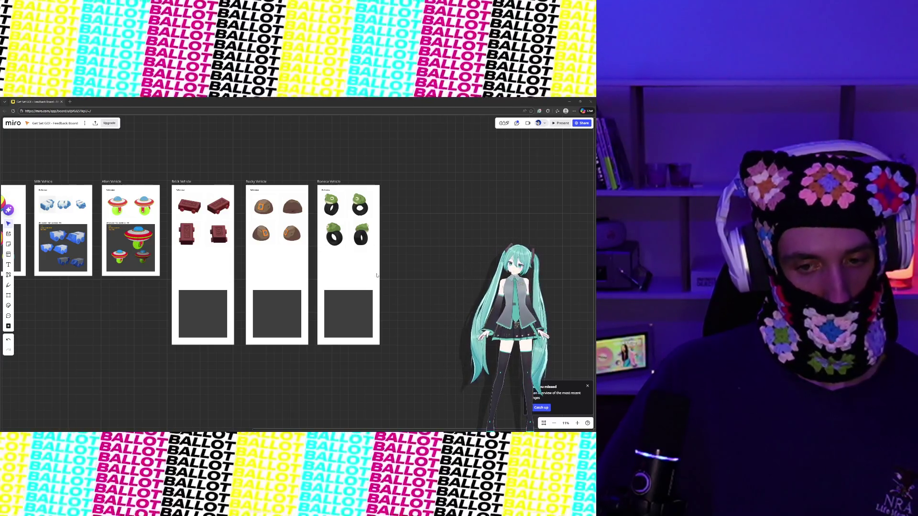
left_click(360, 262)
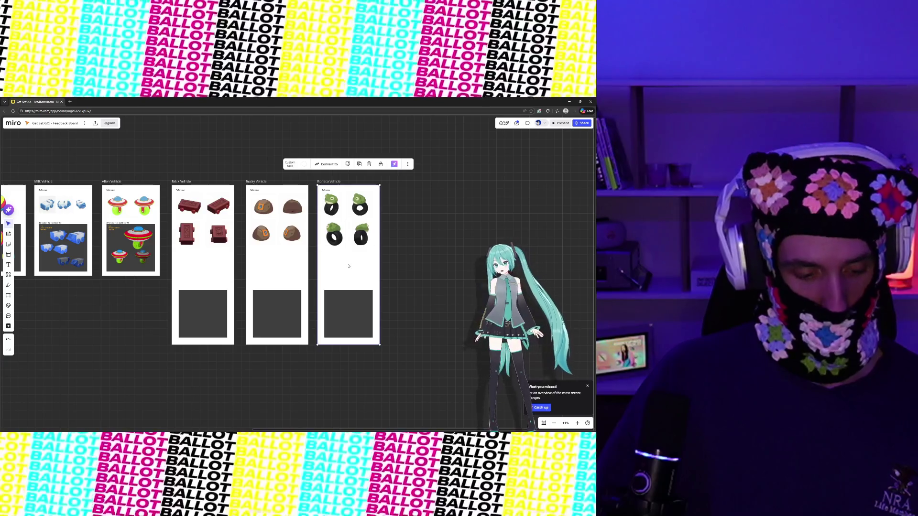
Duplicate Boneca Vehicle to its right and clear the frog renders from the copy.
key("ctrl+d")
left_click_drag(418, 270, 427, 270)
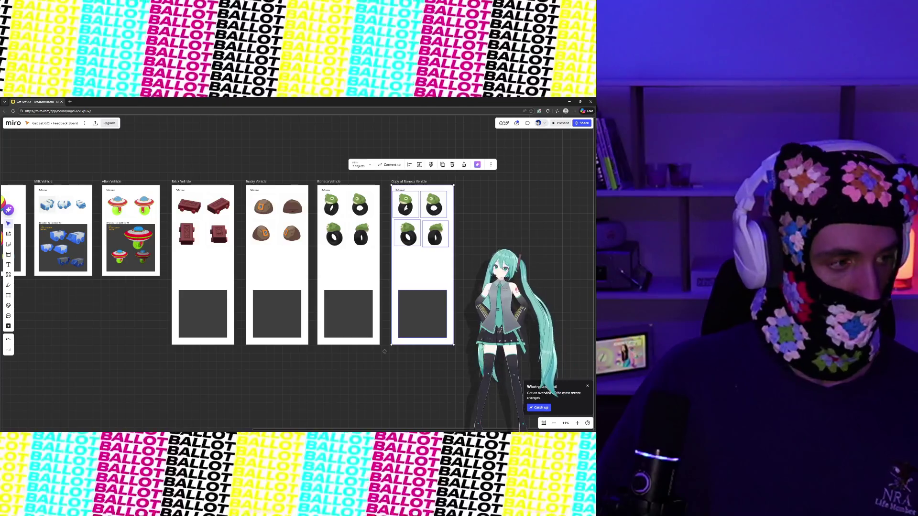
key("ctrl+z")
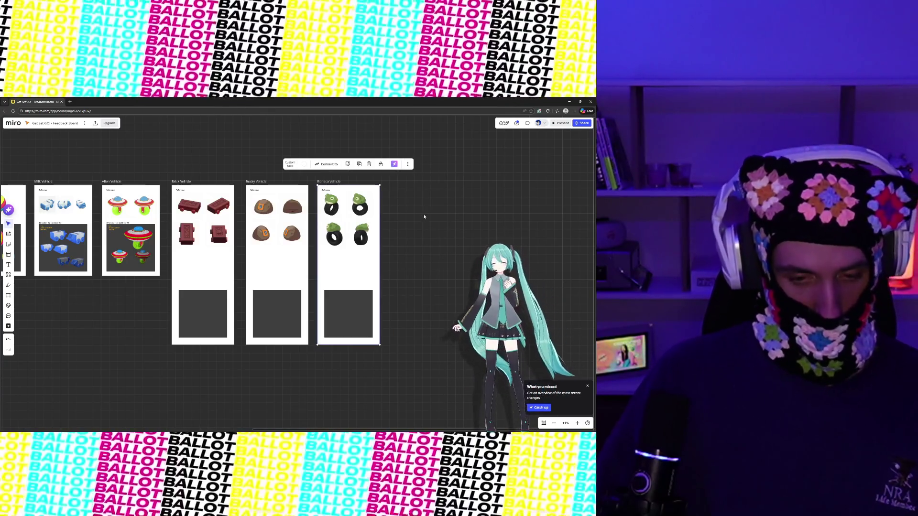
key("ctrl+shift+z")
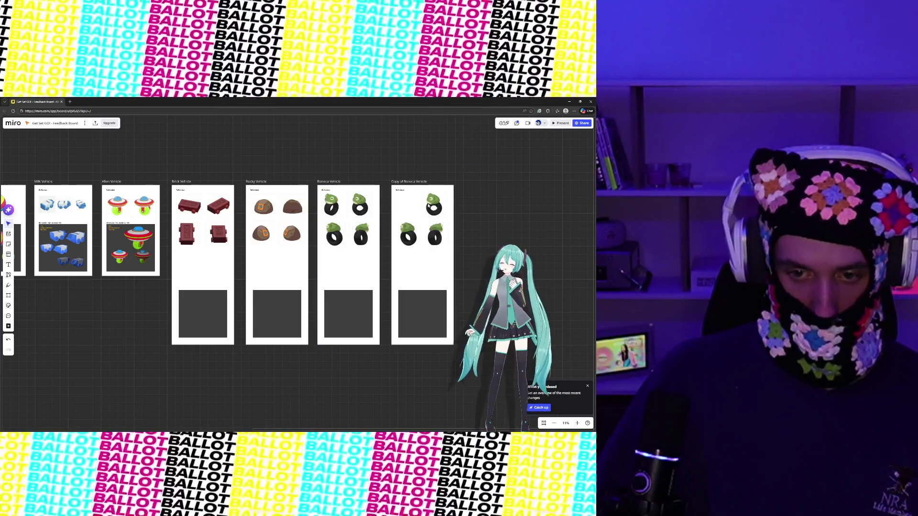
left_click(408, 235)
key("Delete")
left_click(434, 234)
key("Delete")
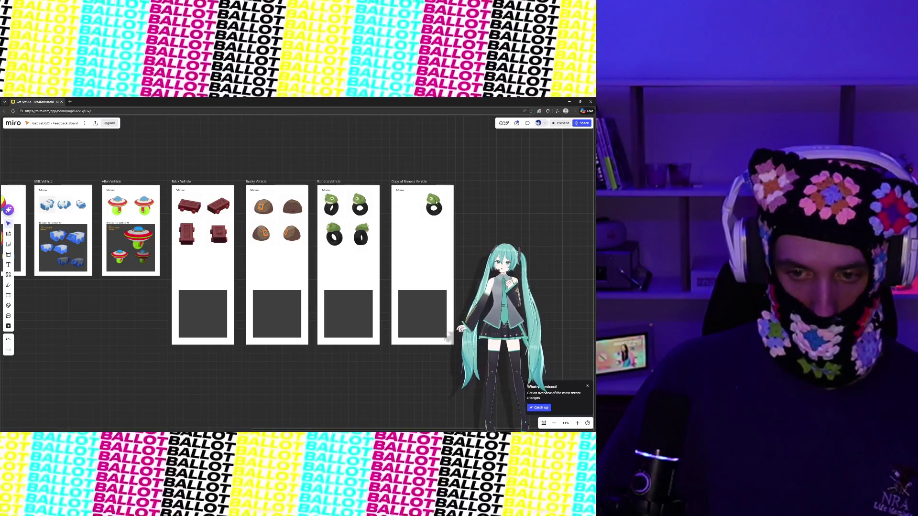
left_click(439, 206)
key("Delete")
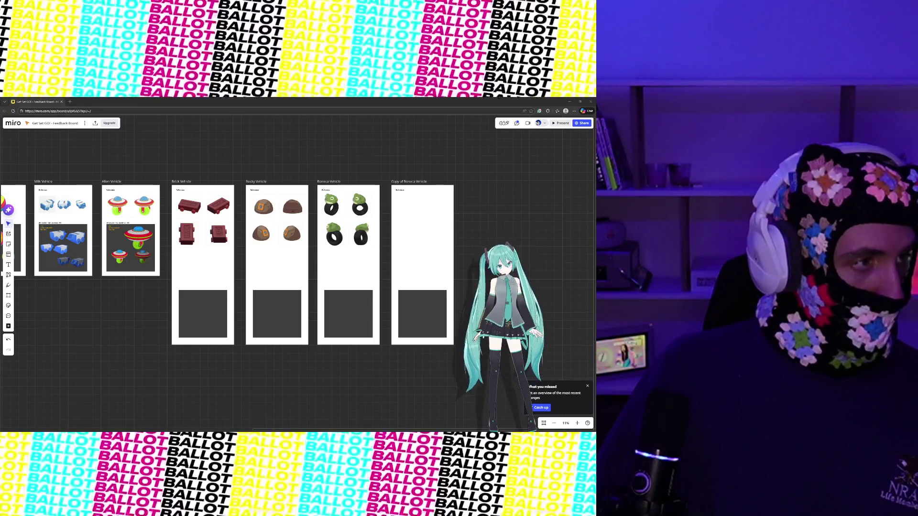
Paste four golf-ball renders into the copy and arrange them in a 2x2 grid.
key("ctrl+v")
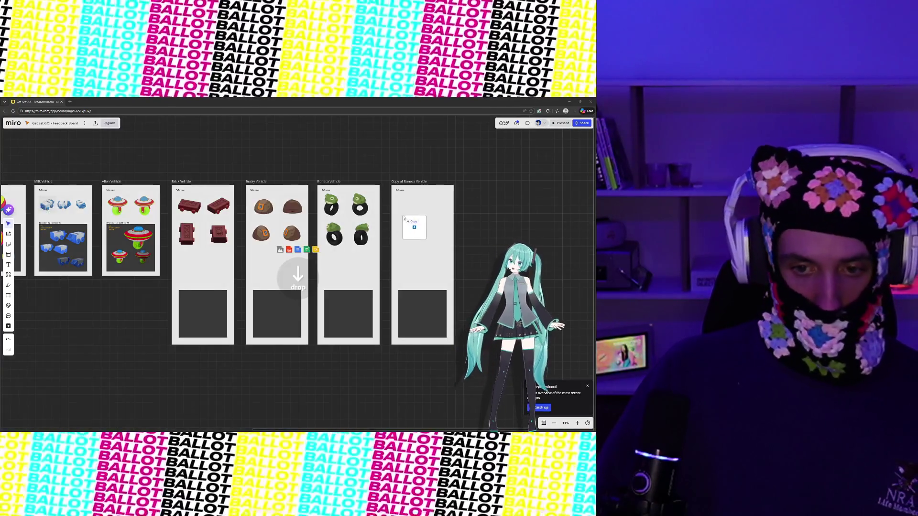
left_click(472, 243)
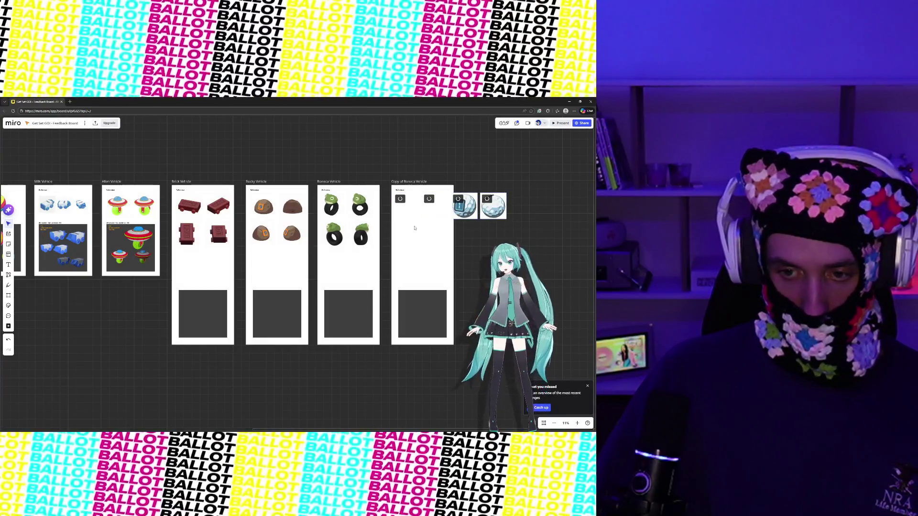
left_click_drag(419, 209, 449, 247)
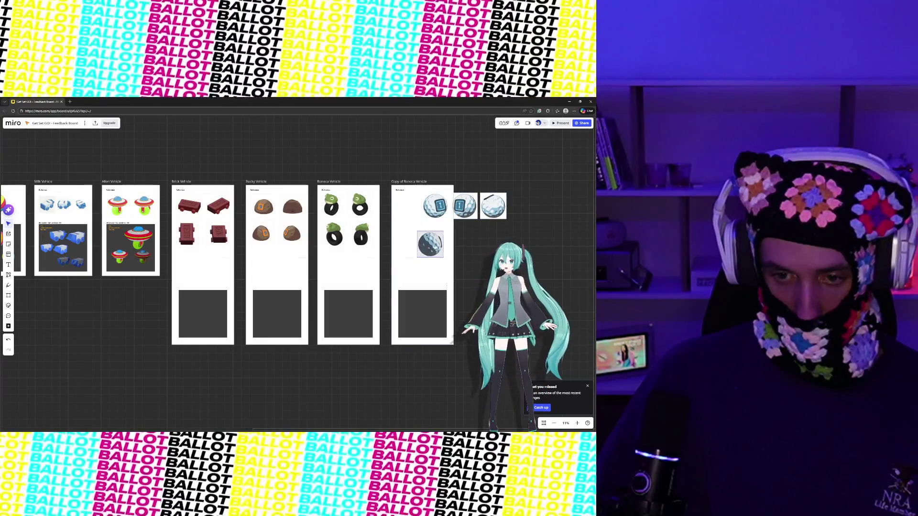
mouse_move(438, 212)
left_mouse_down()
mouse_move(412, 211)
mouse_move(440, 205)
left_mouse_up()
left_click(446, 233)
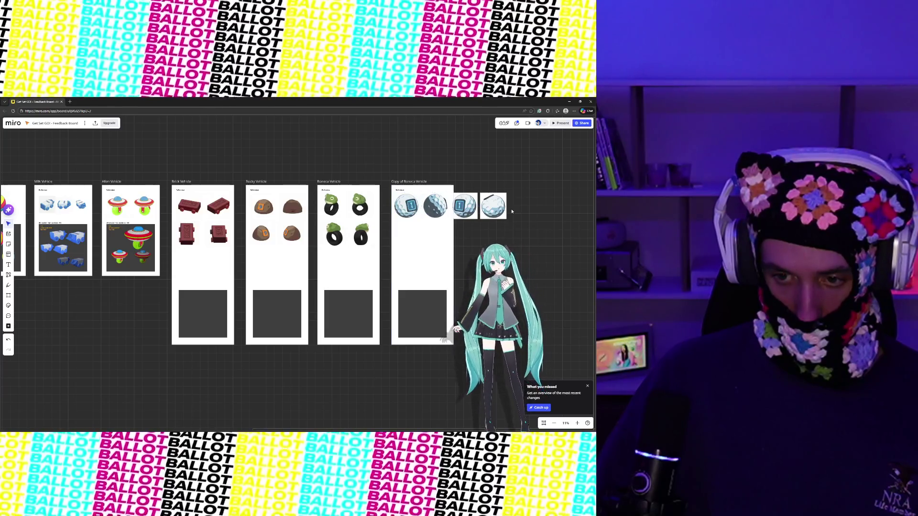
mouse_move(492, 206)
left_mouse_down()
mouse_move(451, 235)
mouse_move(507, 209)
left_mouse_up()
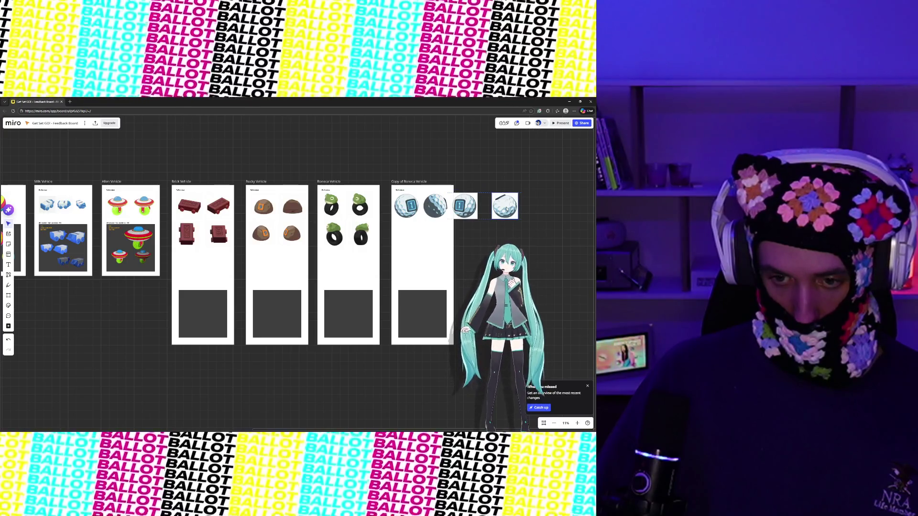
left_click_drag(491, 222, 410, 236)
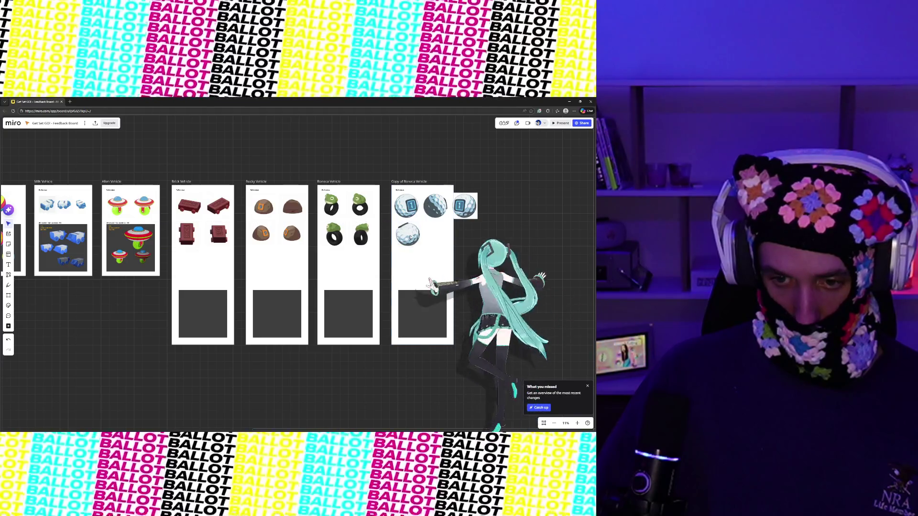
left_click_drag(473, 206, 449, 233)
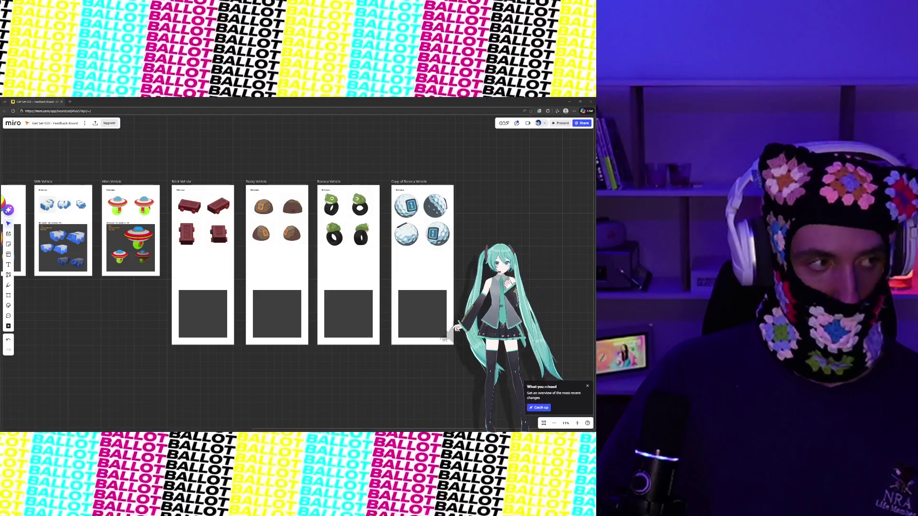
left_click(409, 182)
Duplicate the golf-ball frame and delete its four golf-ball renders.
key("ctrl+d")
left_click_drag(480, 230, 353, 250)
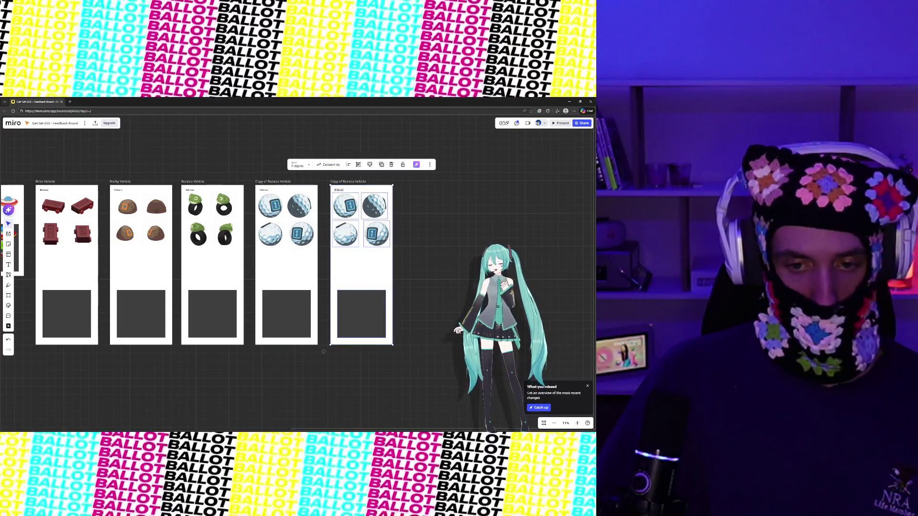
left_click(377, 236)
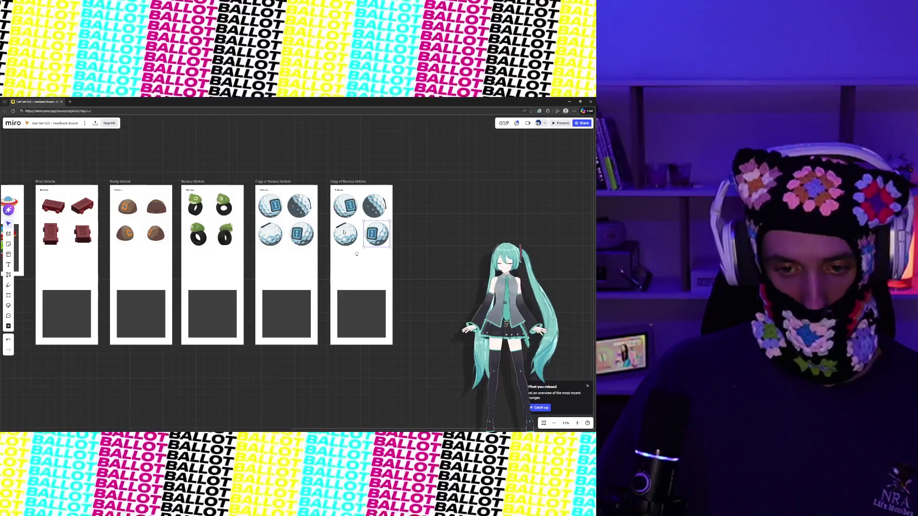
left_click(345, 234, "shift")
left_click(377, 209, "shift")
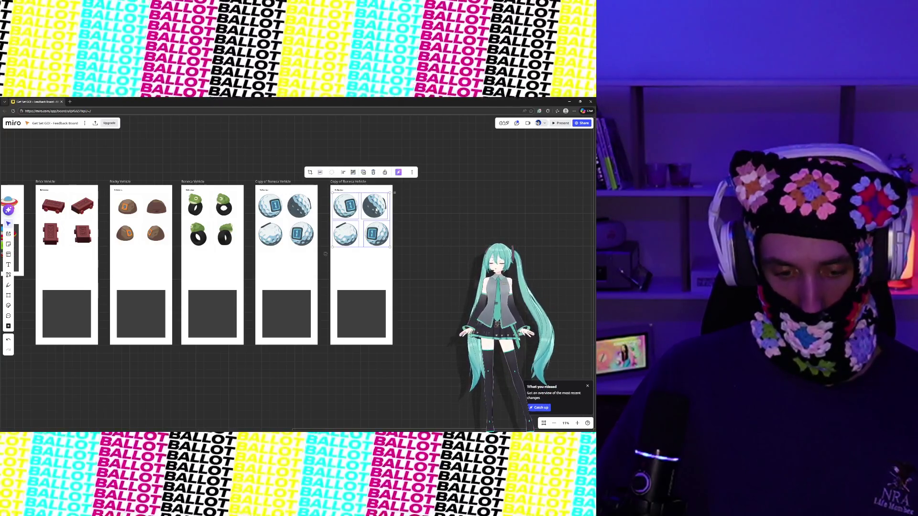
key("Delete")
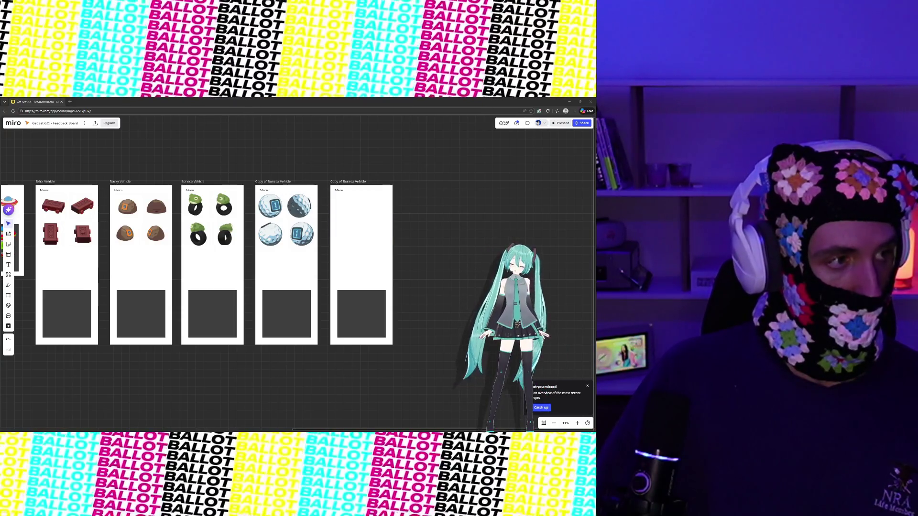
Drop the flag-and-hole renders onto the board and shrink the first ones into the new frame.
left_click_drag(280, 261, 344, 222)
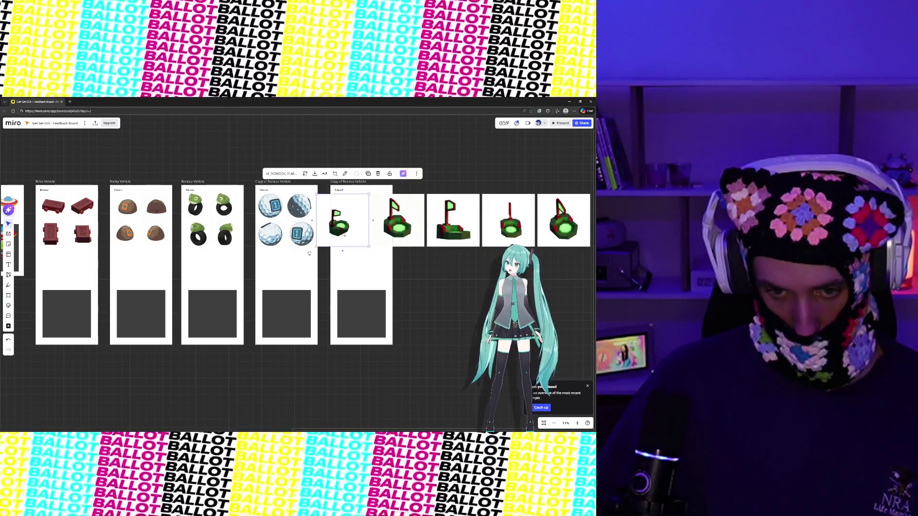
left_click_drag(340, 231, 420, 290)
left_click_drag(395, 217, 355, 215)
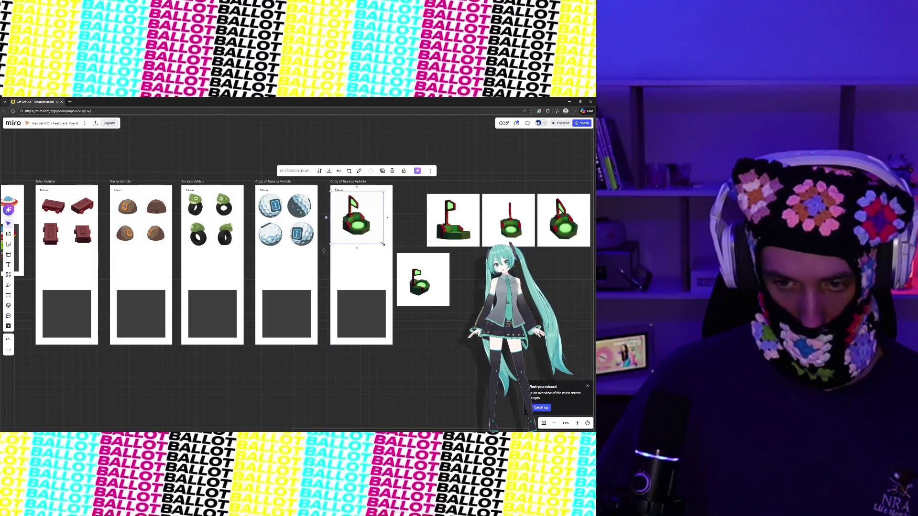
left_click_drag(382, 244, 364, 230)
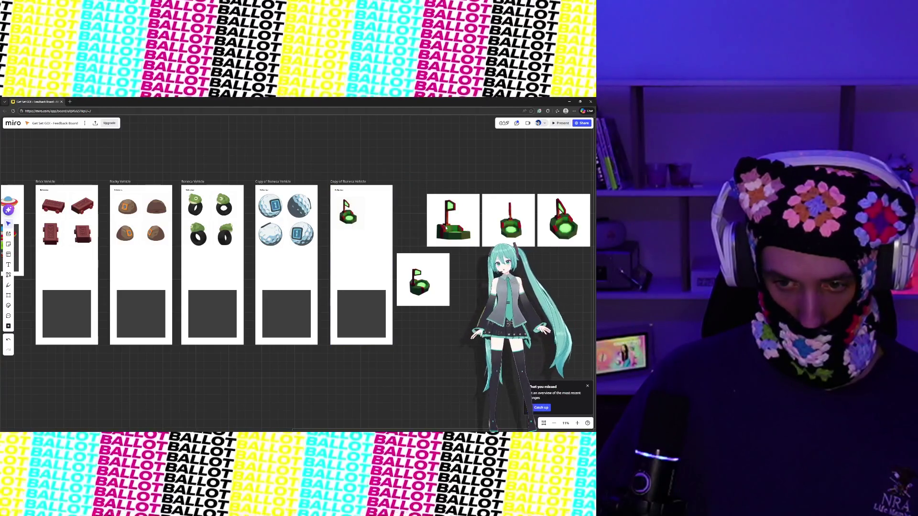
left_click(459, 225)
mouse_move(479, 246)
left_mouse_down()
mouse_move(458, 225)
mouse_move(385, 224)
left_mouse_up()
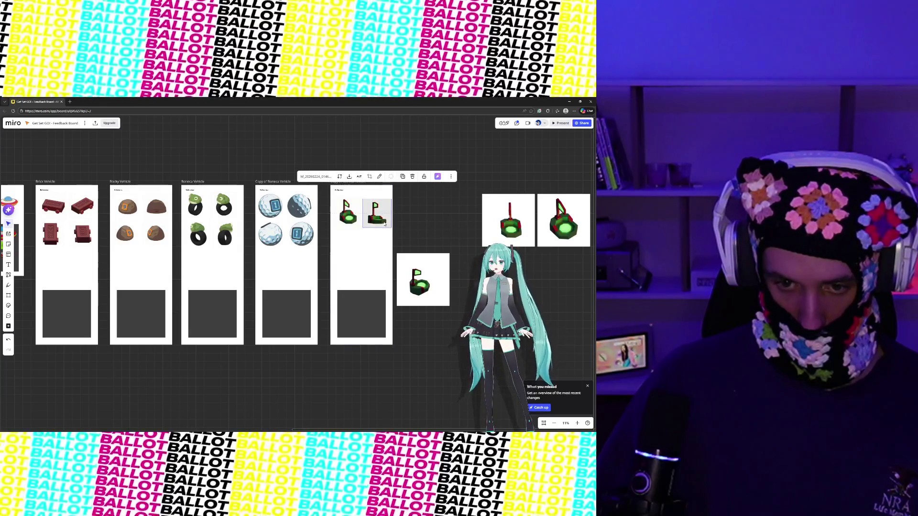
left_click(414, 223)
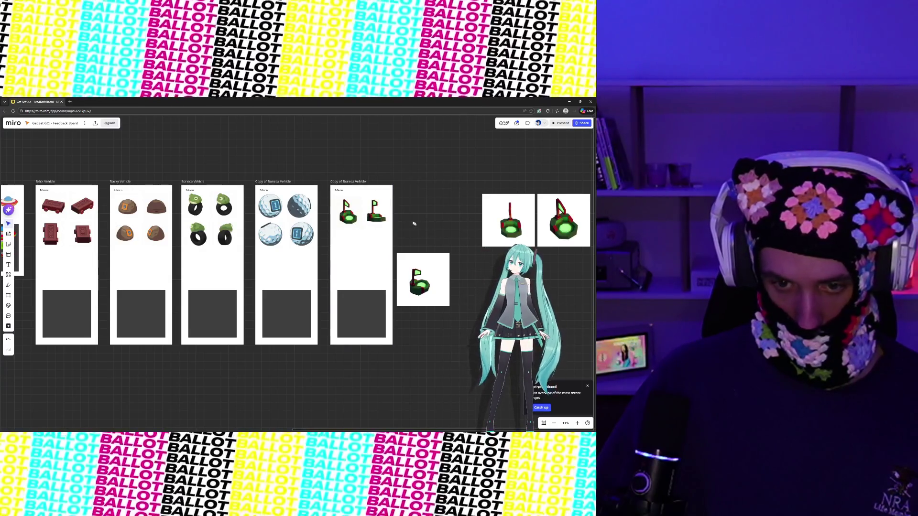
Resize and place the remaining flag renders in a 2x2 grid, deleting the leftover render.
left_click(509, 224)
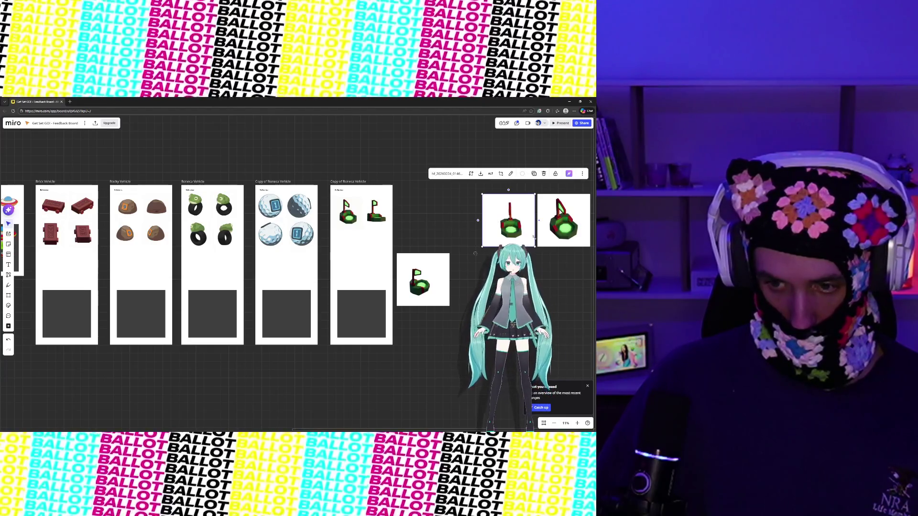
mouse_move(534, 238)
left_mouse_down()
mouse_move(535, 246)
mouse_move(515, 228)
left_mouse_up()
left_click(434, 287)
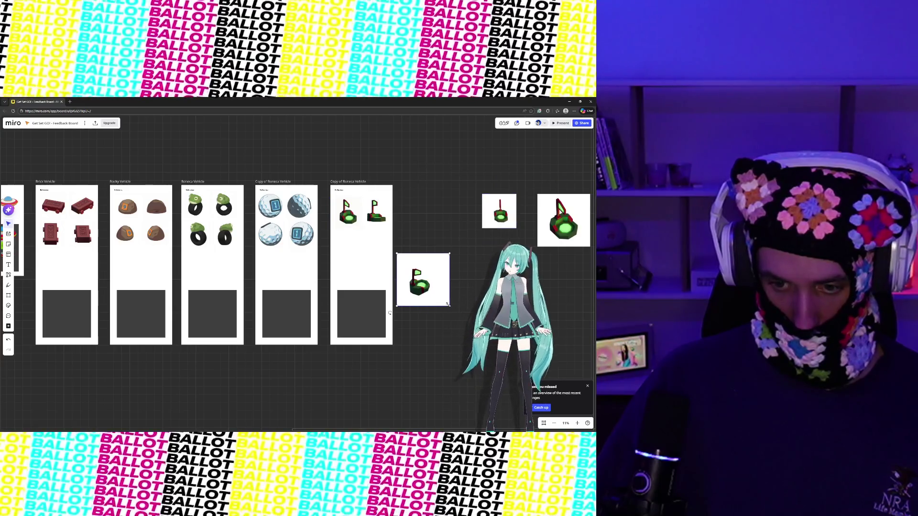
mouse_move(449, 306)
left_mouse_down()
mouse_move(368, 251)
mouse_move(353, 251)
left_mouse_up()
left_click(422, 249)
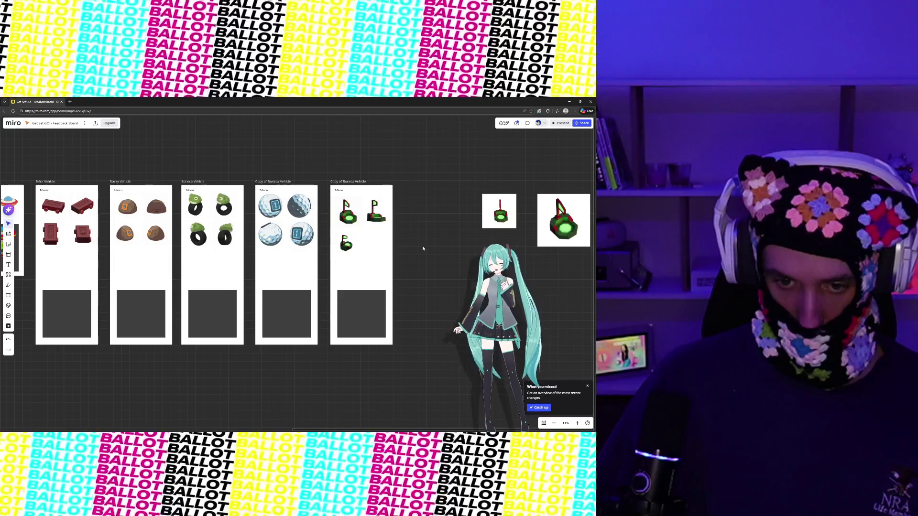
left_click(588, 218)
mouse_move(590, 246)
left_mouse_down()
mouse_move(574, 226)
mouse_move(419, 275)
mouse_move(381, 248)
left_mouse_up()
left_click(428, 262)
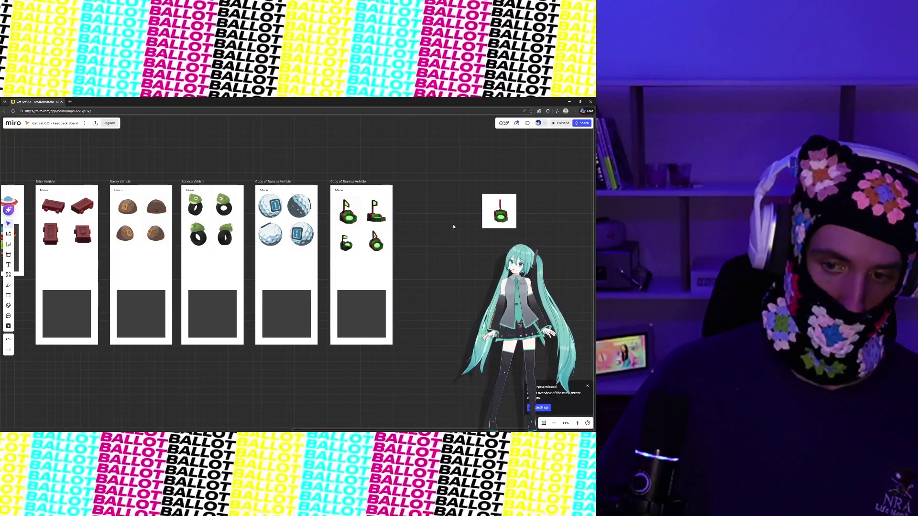
left_click(500, 214)
key("Delete")
left_click(368, 266)
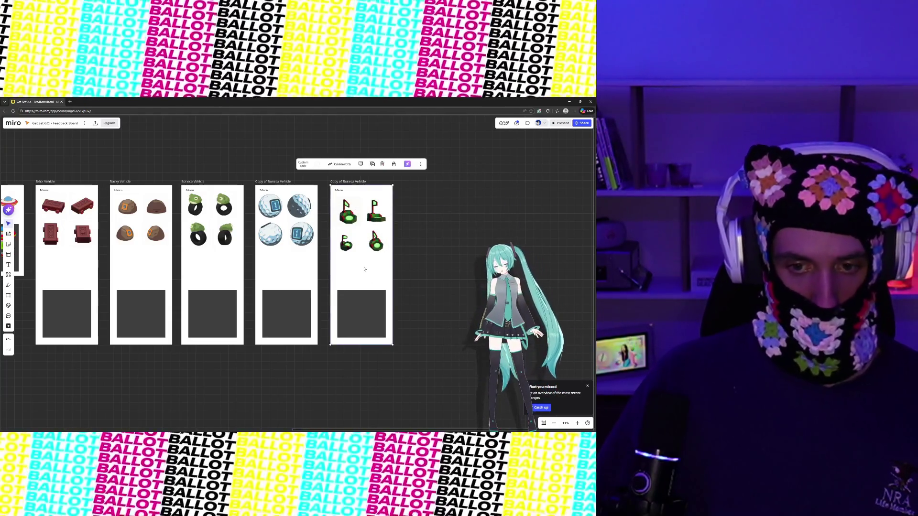
Duplicate the flag frame to the right, clear its four flag images, and drop in camera renders.
key("ctrl+d")
left_click_drag(438, 270, 451, 269)
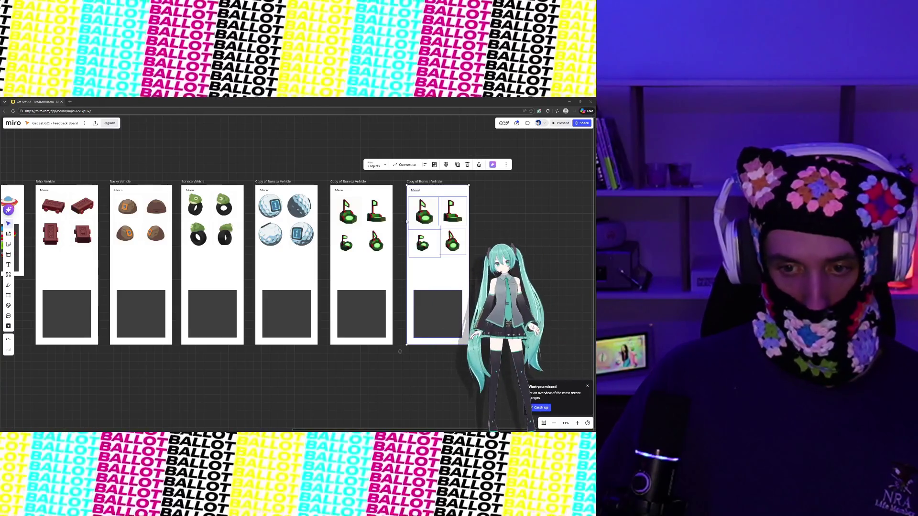
left_click(423, 213)
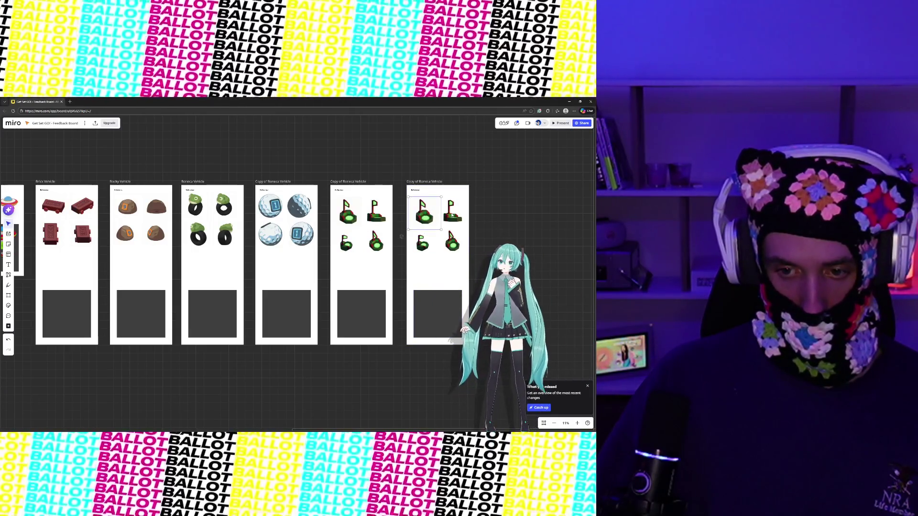
left_click(452, 215, "shift")
left_click(422, 243, "shift")
left_click(449, 243, "shift")
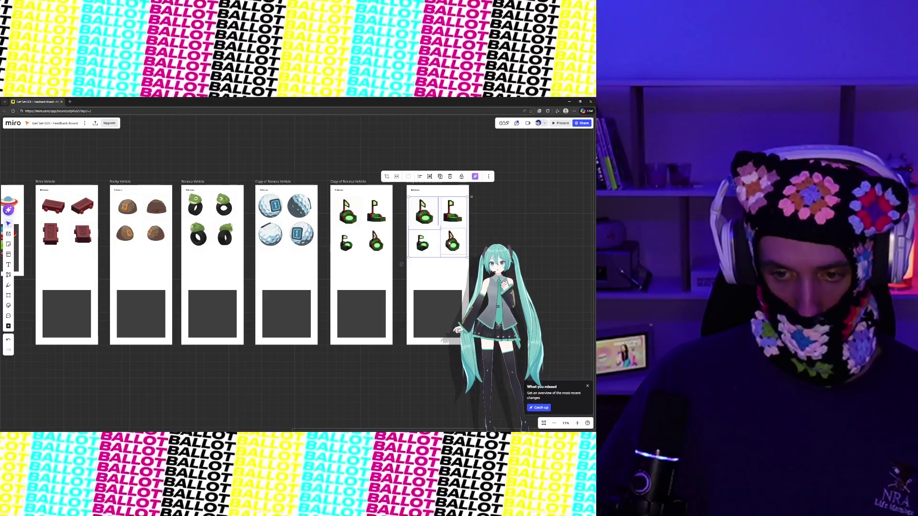
key("Delete")
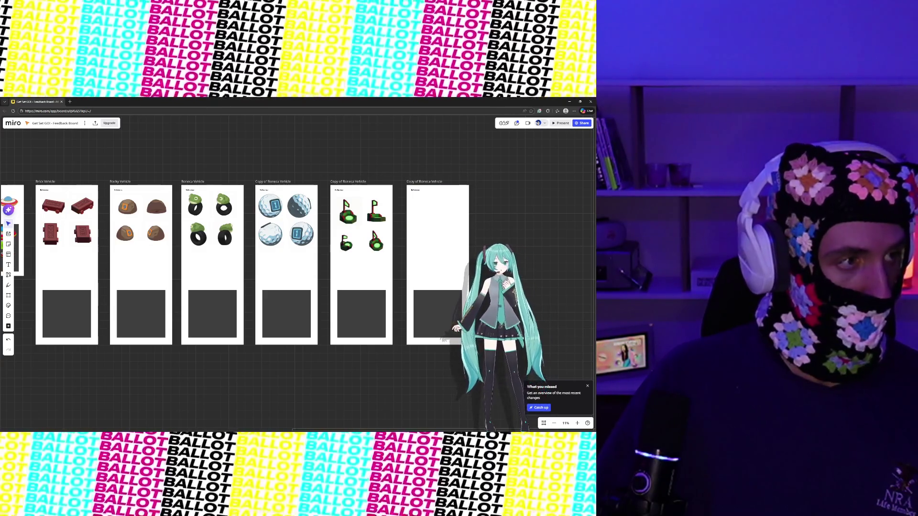
left_click_drag(593, 218, 425, 218)
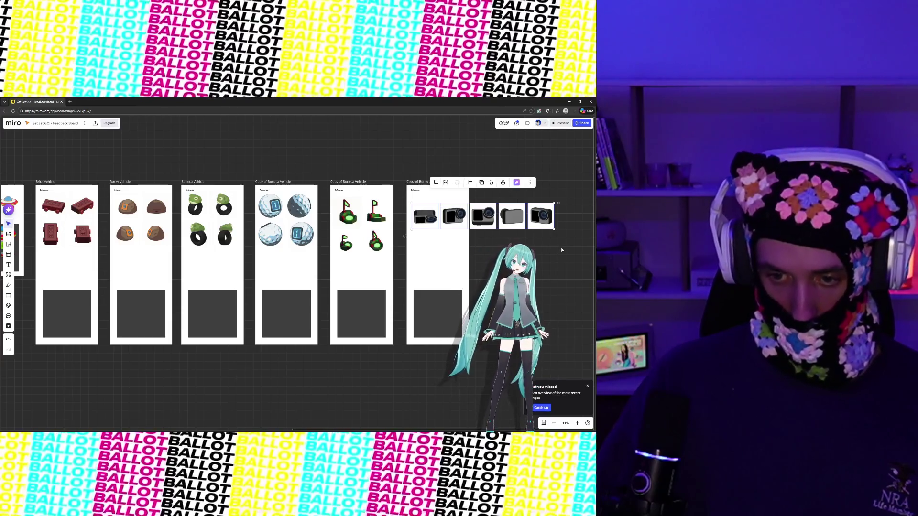
Move the camera renders into a two-by-two grid inside the new frame.
left_click(562, 250)
left_click_drag(420, 221, 447, 257)
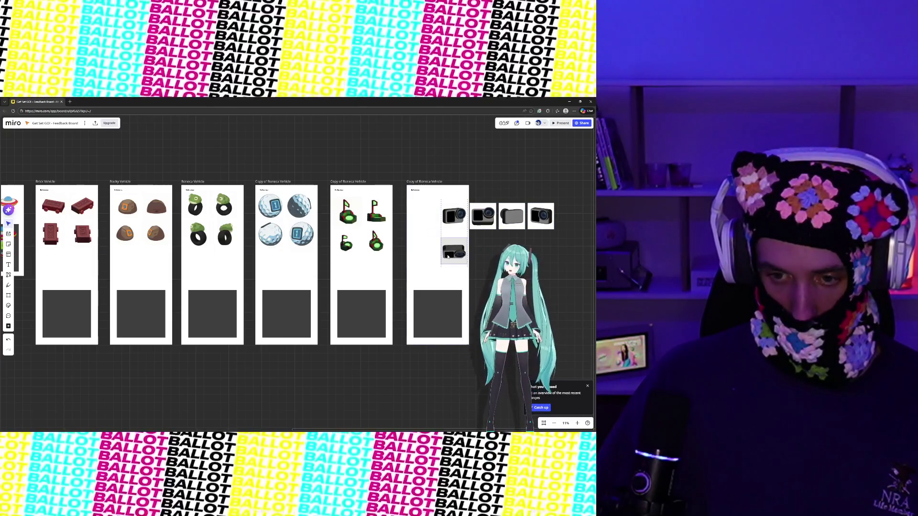
left_click_drag(452, 216, 423, 212)
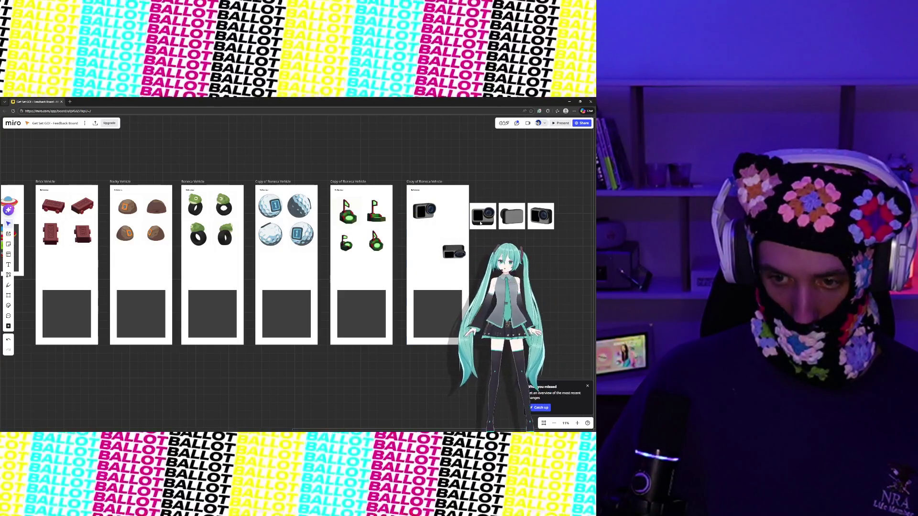
mouse_move(481, 223)
left_mouse_down()
mouse_move(462, 217)
mouse_move(424, 238)
mouse_move(453, 238)
left_mouse_up()
Delete the spare camera image left outside the frame.
left_click(545, 215)
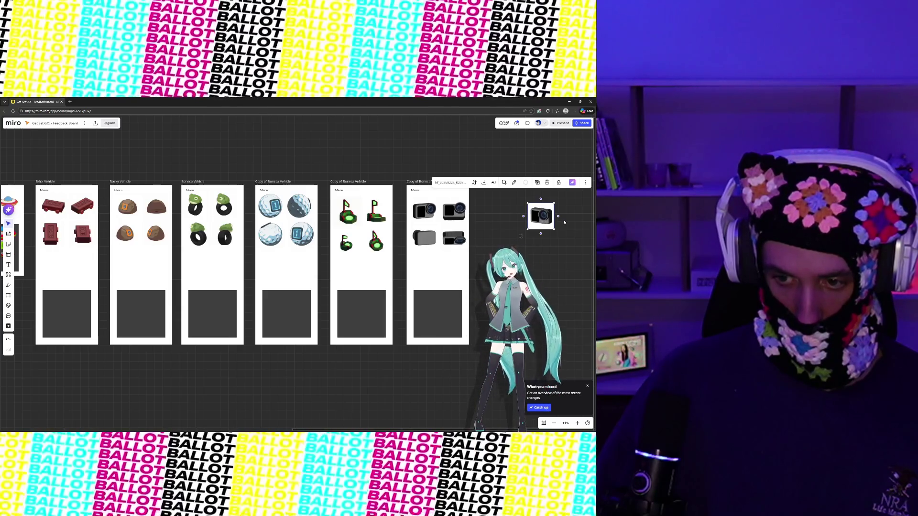
key("Delete")
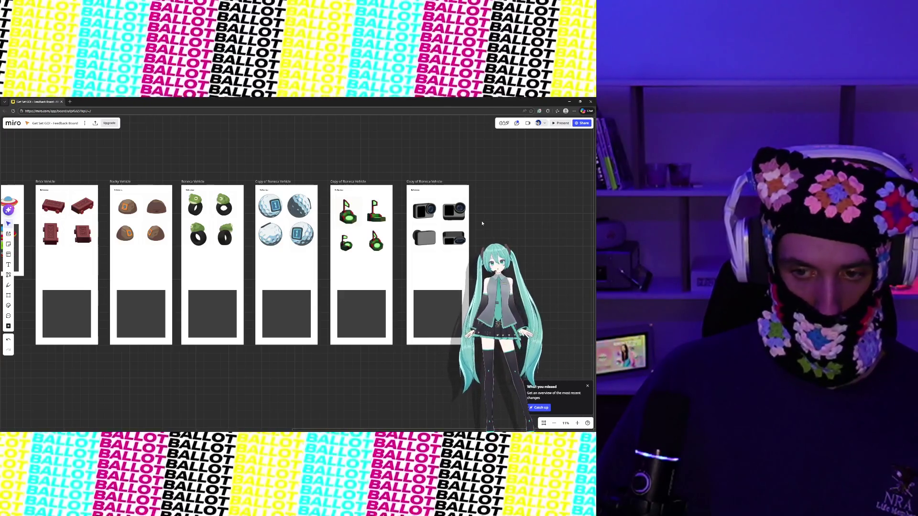
key("ctrl+z")
left_click(456, 216)
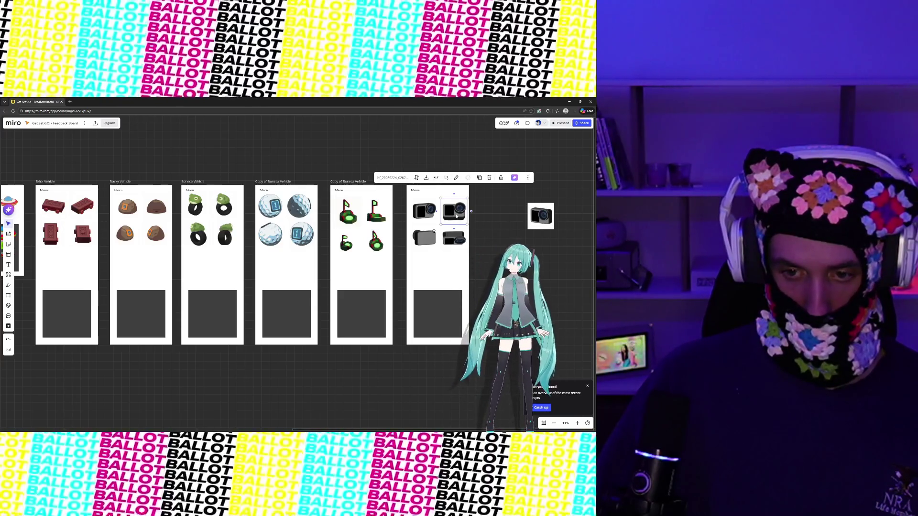
left_click(521, 219)
left_click(536, 218)
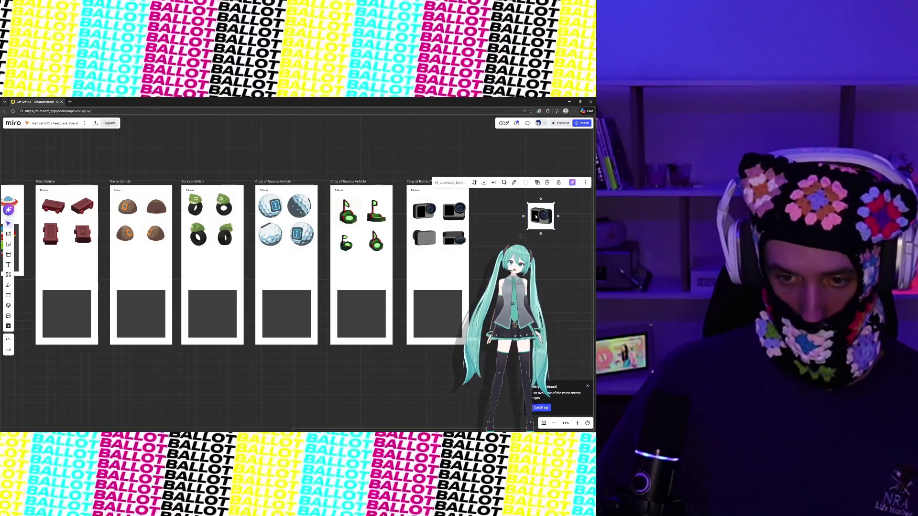
key("Delete")
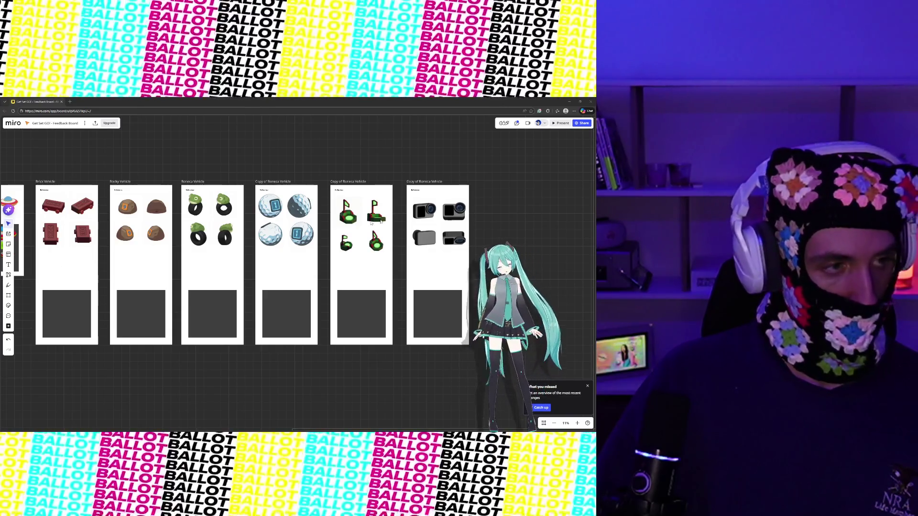
left_click(422, 277)
Duplicate the camera frame, align the copy with the row, and delete its camera images.
key("ctrl+d")
scroll(407, 282, "right", 3)
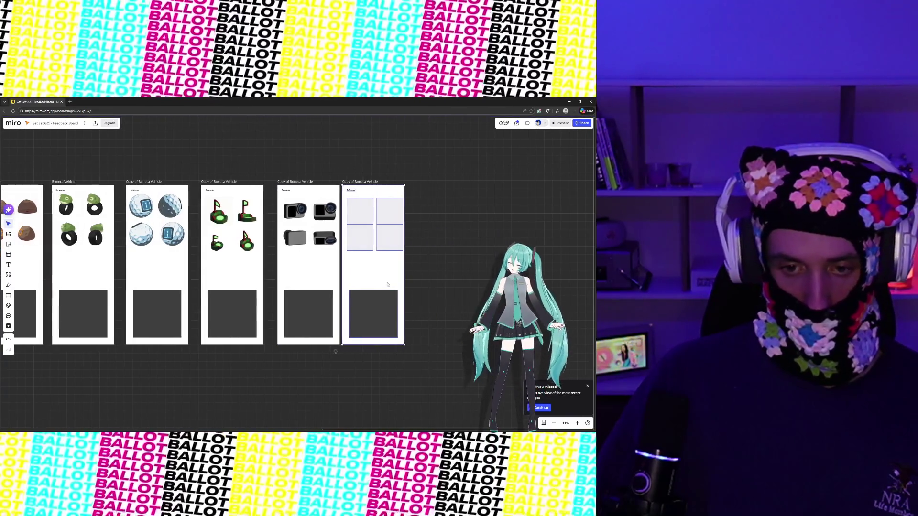
left_click_drag(387, 286, 392, 284)
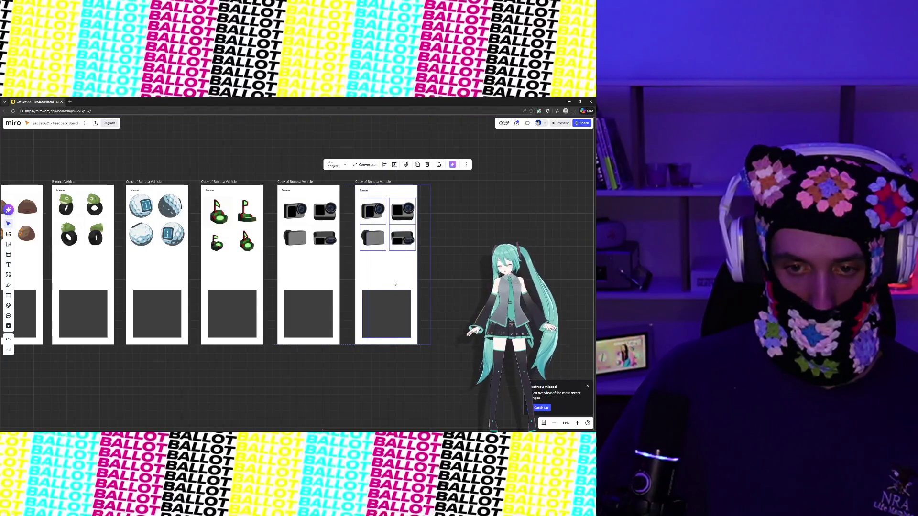
left_click_drag(361, 198, 417, 252)
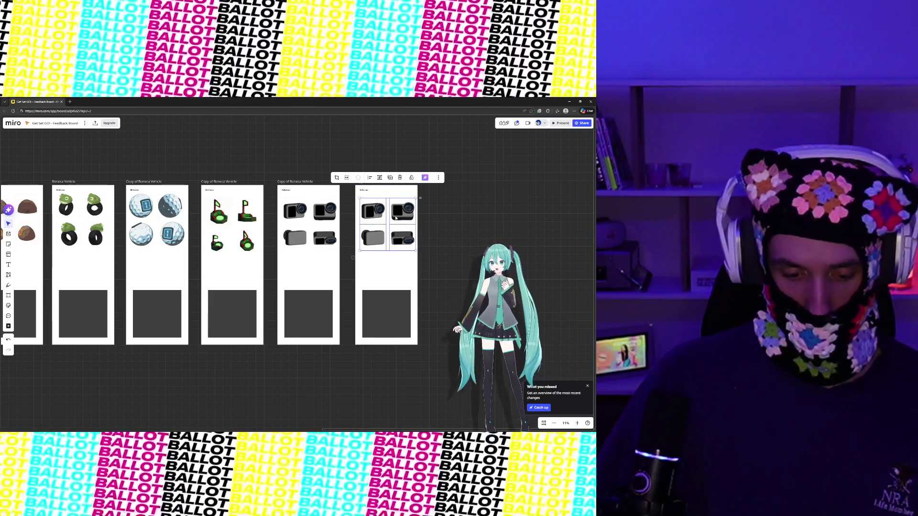
key("Delete")
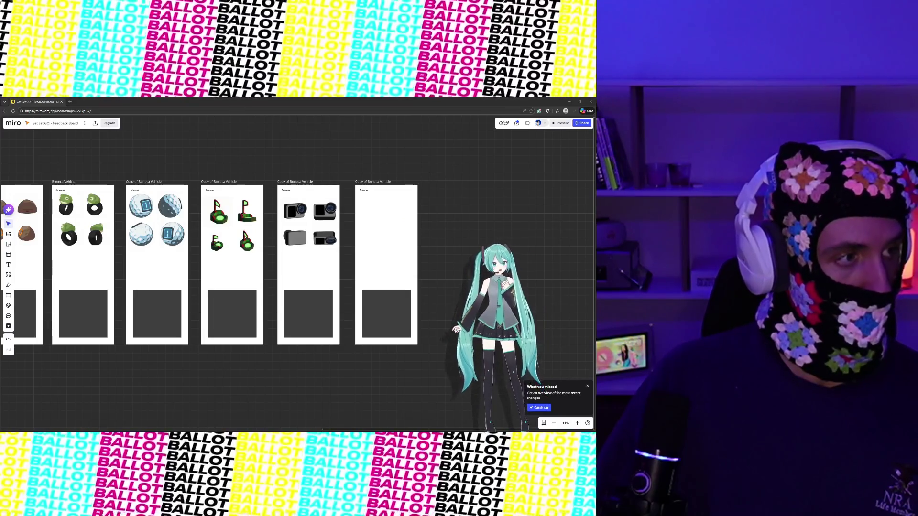
Drop in the bowling-pin renders and arrange three pins, two on top and one below.
mouse_move(322, 189)
left_mouse_down()
mouse_move(298, 276)
mouse_move(380, 226)
left_mouse_up()
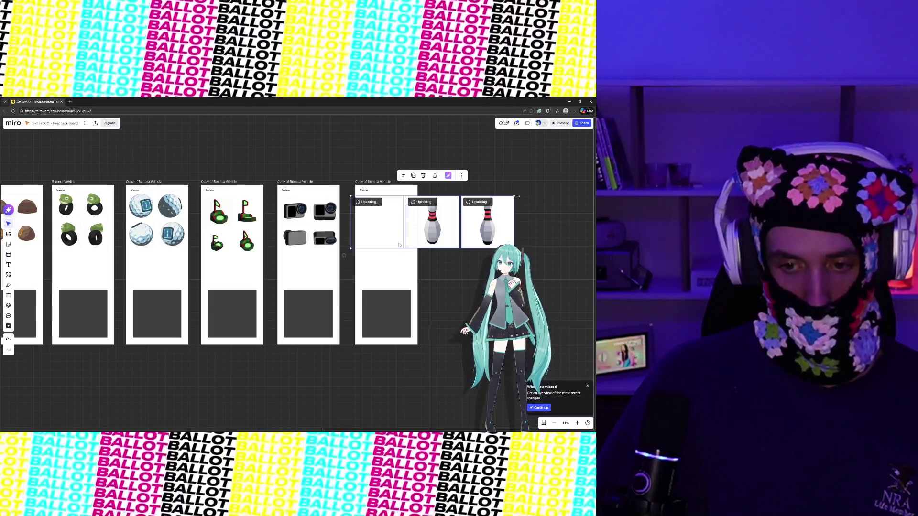
left_click(390, 236)
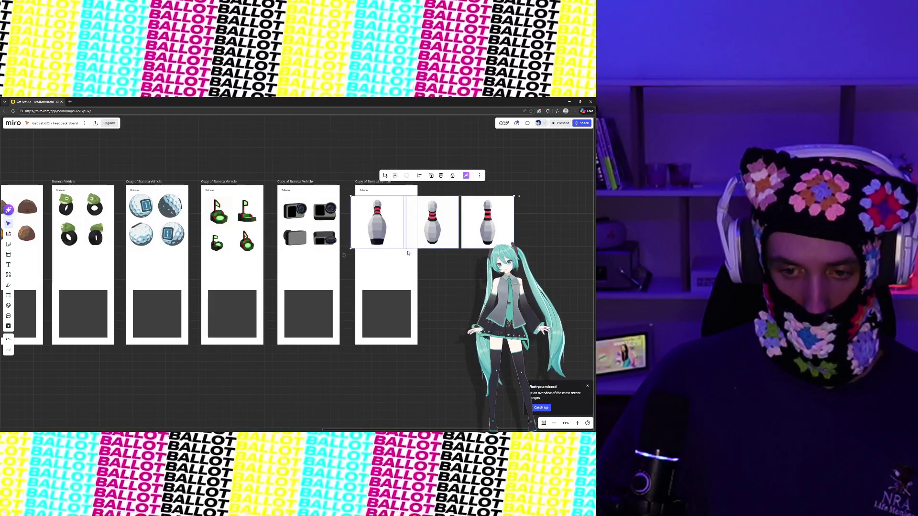
mouse_move(350, 249)
left_mouse_down()
mouse_move(430, 219)
mouse_move(417, 227)
left_mouse_up()
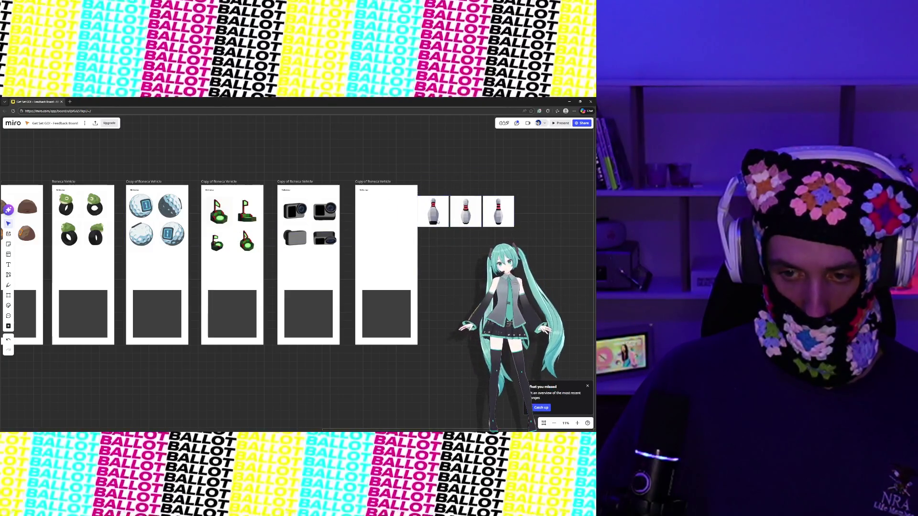
mouse_move(498, 211)
left_mouse_down()
mouse_move(355, 225)
mouse_move(382, 215)
left_mouse_up()
mouse_move(466, 216)
left_mouse_down()
mouse_move(372, 221)
mouse_move(399, 219)
mouse_move(397, 243)
left_mouse_up()
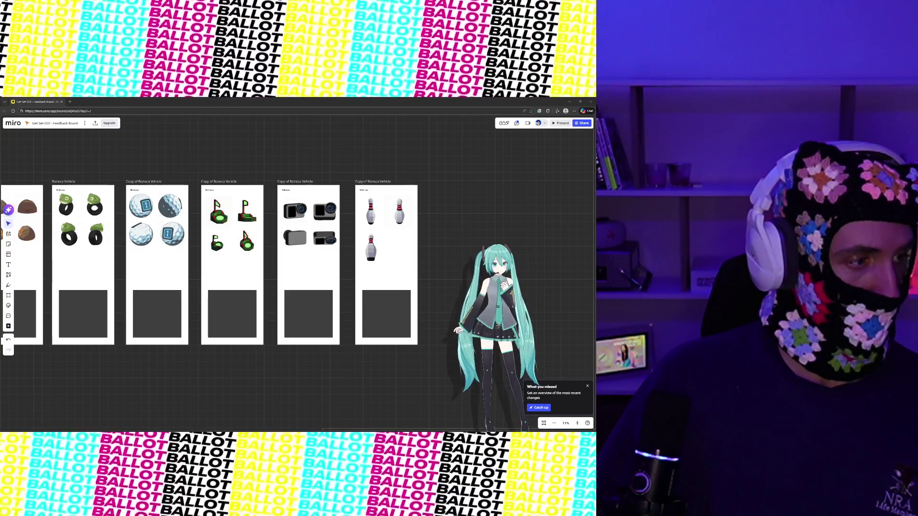
left_click(378, 281)
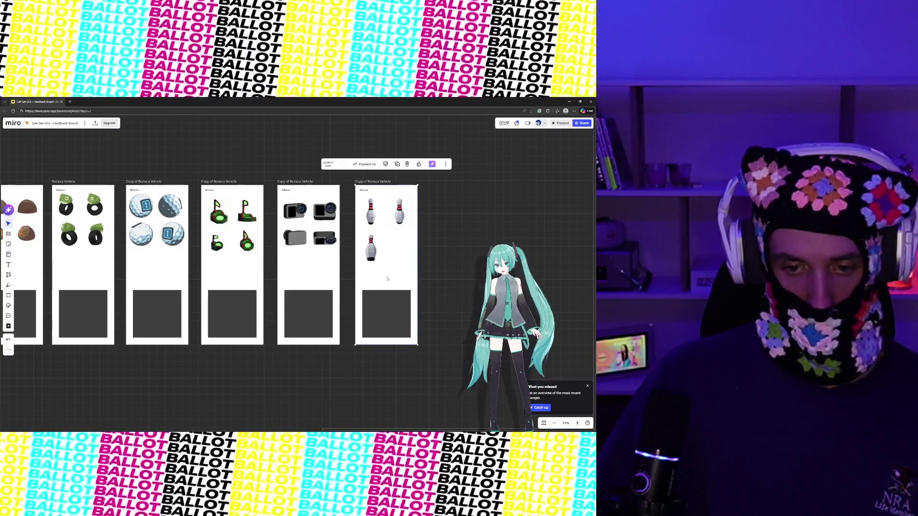
Duplicate the bowling-pin frame into line and delete its bowling pins.
key("ctrl+d")
left_click_drag(451, 282, 456, 281)
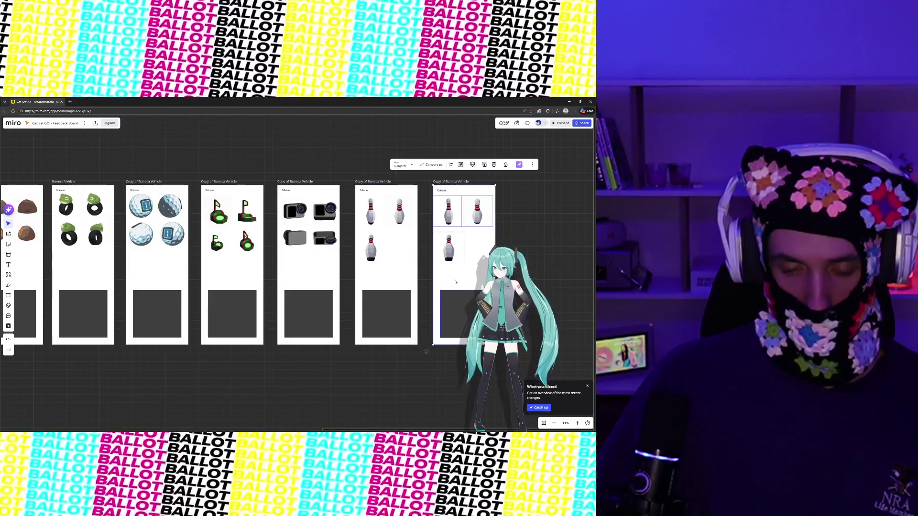
left_click(491, 218)
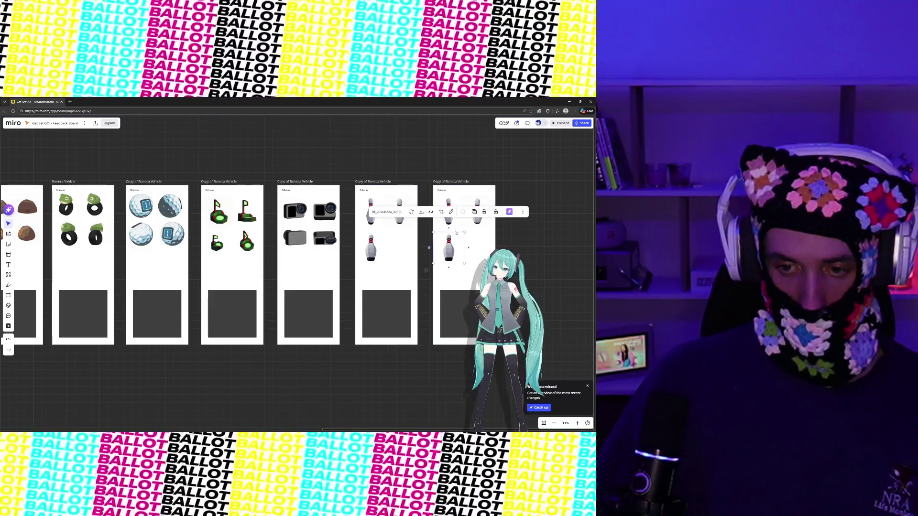
key("Delete")
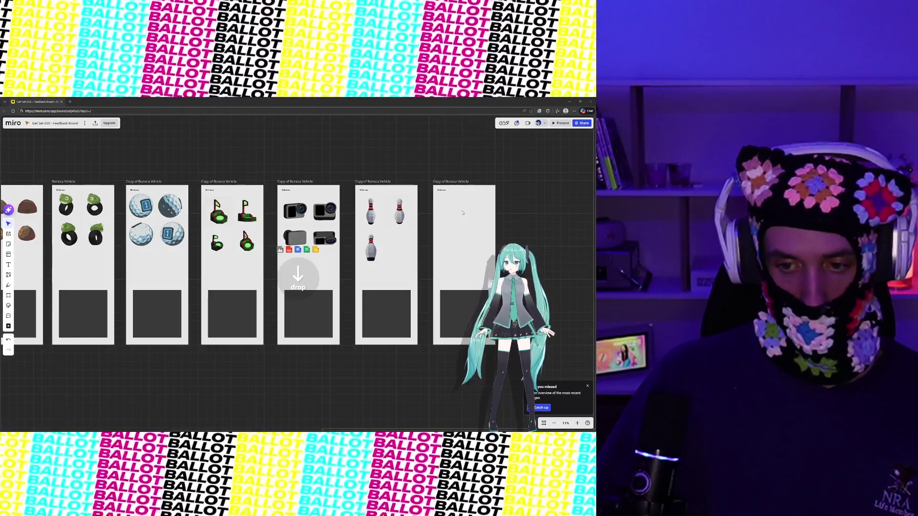
Drop in the blue launcher renders and arrange them, two on top and one below.
mouse_move(297, 267)
left_mouse_down()
mouse_move(473, 210)
mouse_move(457, 223)
mouse_move(458, 242)
left_mouse_up()
left_click_drag(491, 212, 452, 213)
left_click_drag(520, 211, 483, 209)
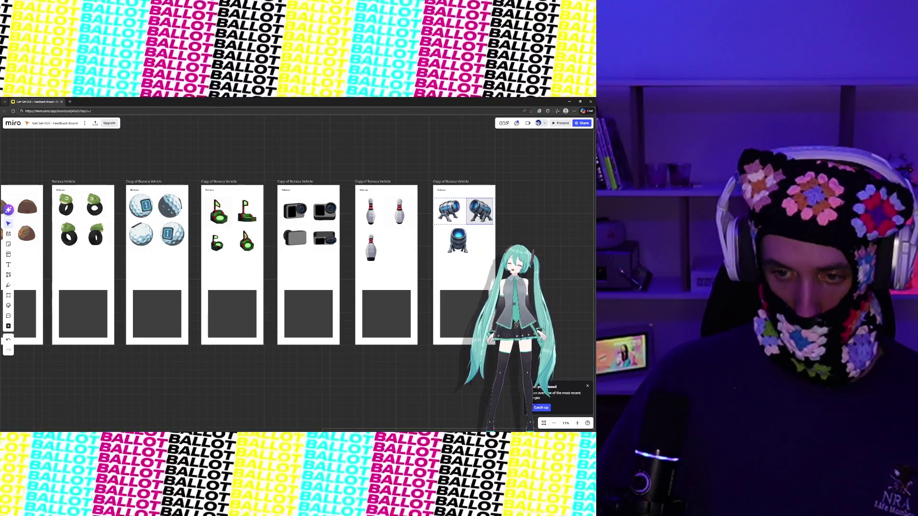
left_click_drag(460, 246, 449, 252)
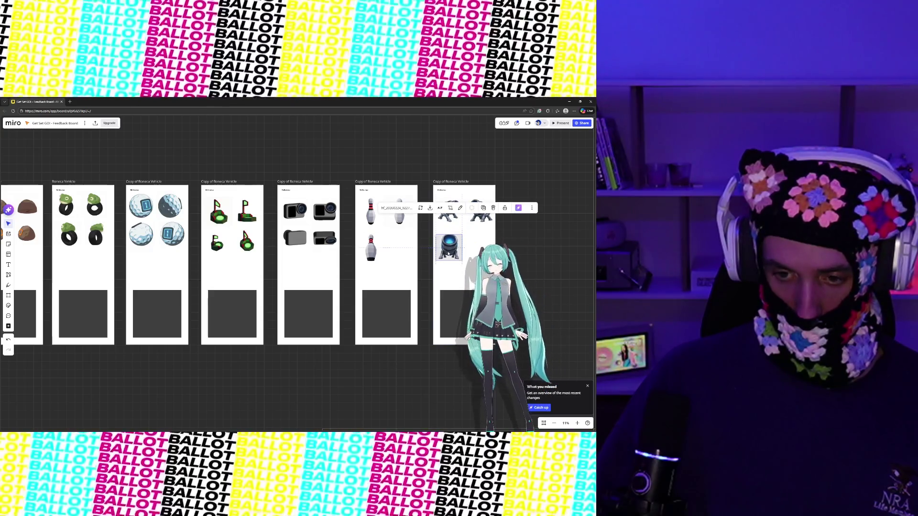
left_click(525, 248)
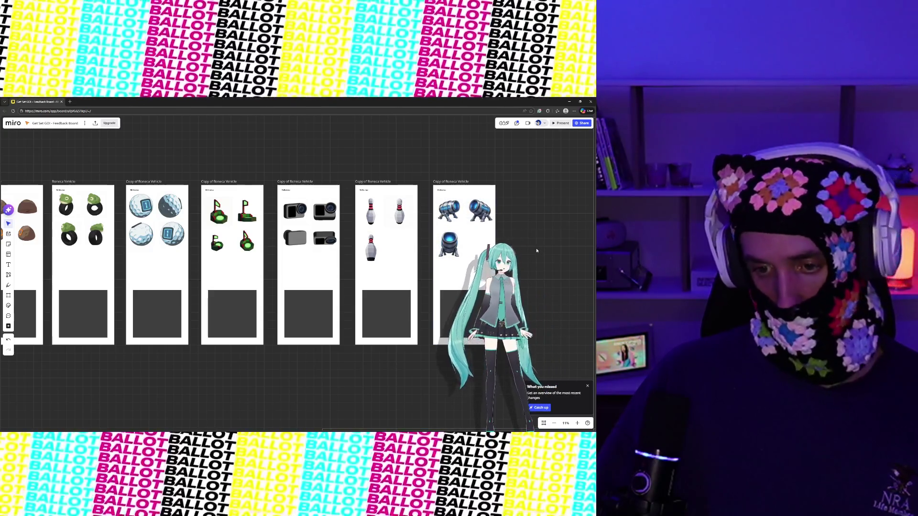
scroll(525, 247, "down", 1)
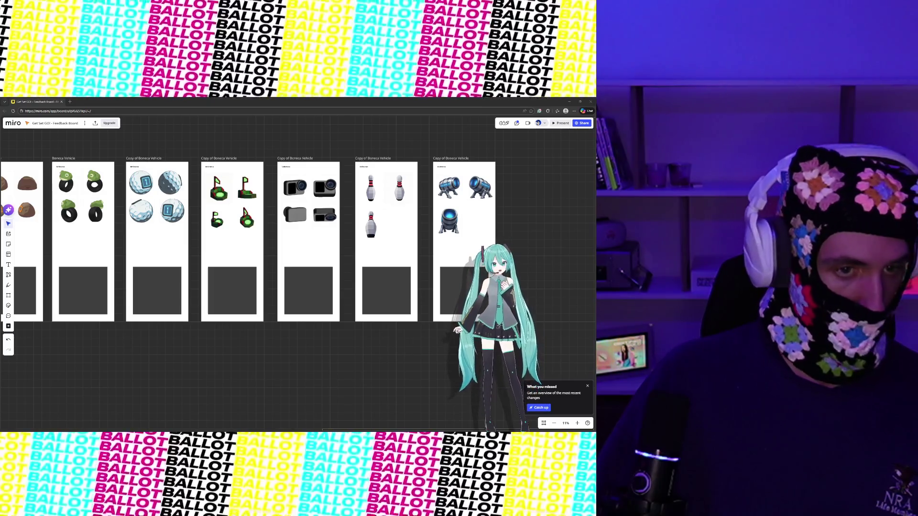
Snip the DK Mountain barrel-cannon image from the other browser window.
key("super+Down")
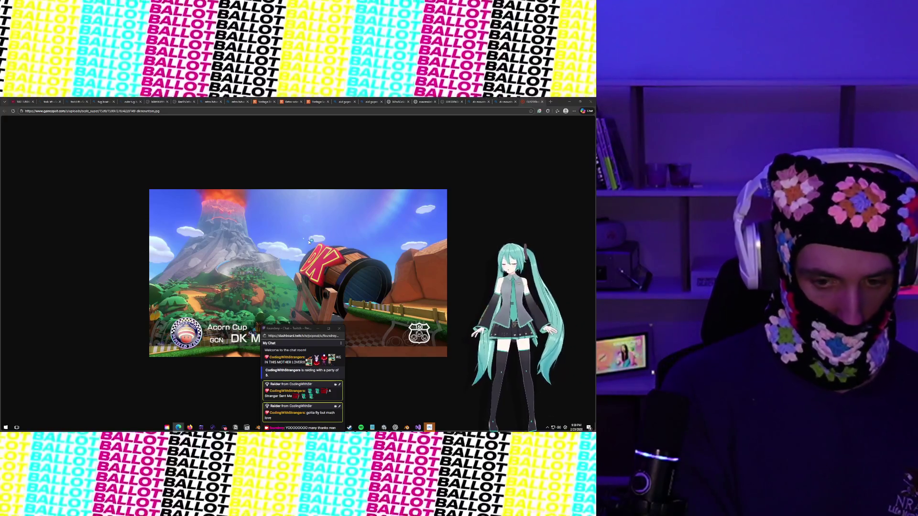
key("super+shift+s")
key("Escape")
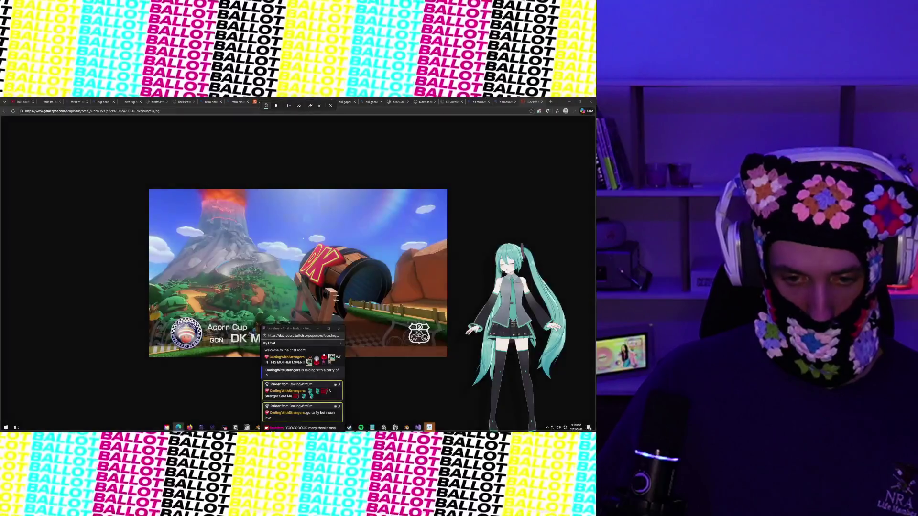
left_click_drag(307, 330, 132, 313)
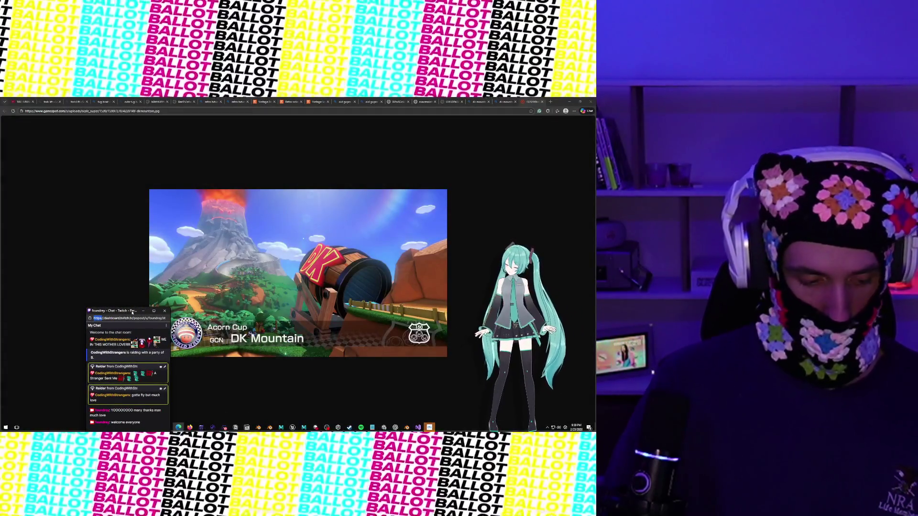
key("super+shift+s")
mouse_move(272, 223)
left_mouse_down()
mouse_move(286, 251)
mouse_move(410, 352)
left_mouse_up()
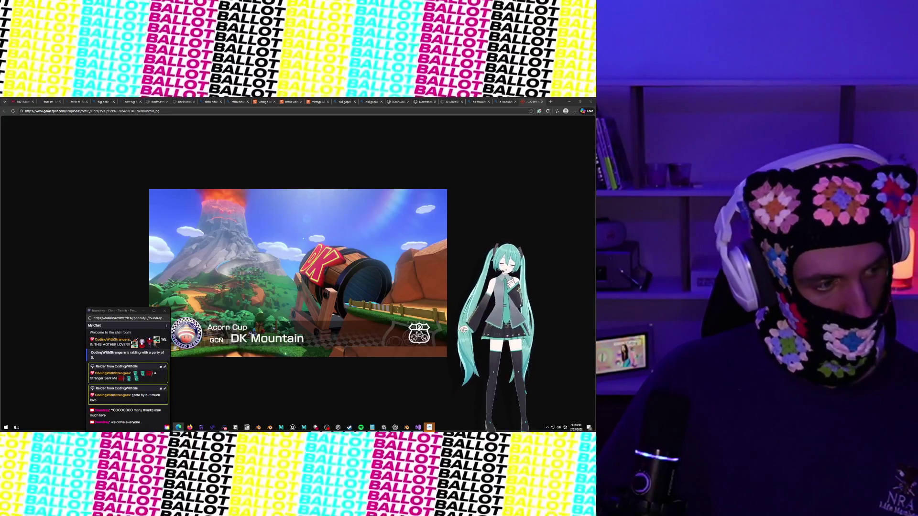
Bring the Miro board window to the front and maximize it.
key("alt+Tab")
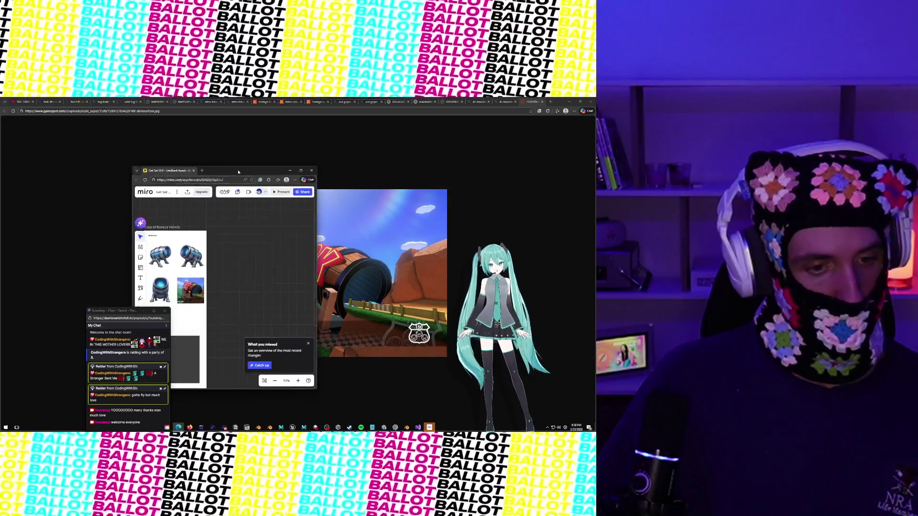
left_click(318, 161)
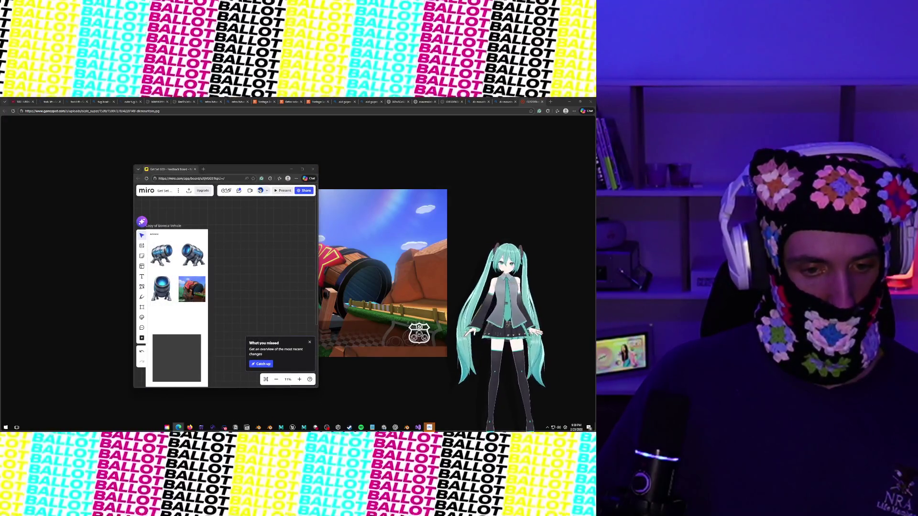
left_click(303, 168)
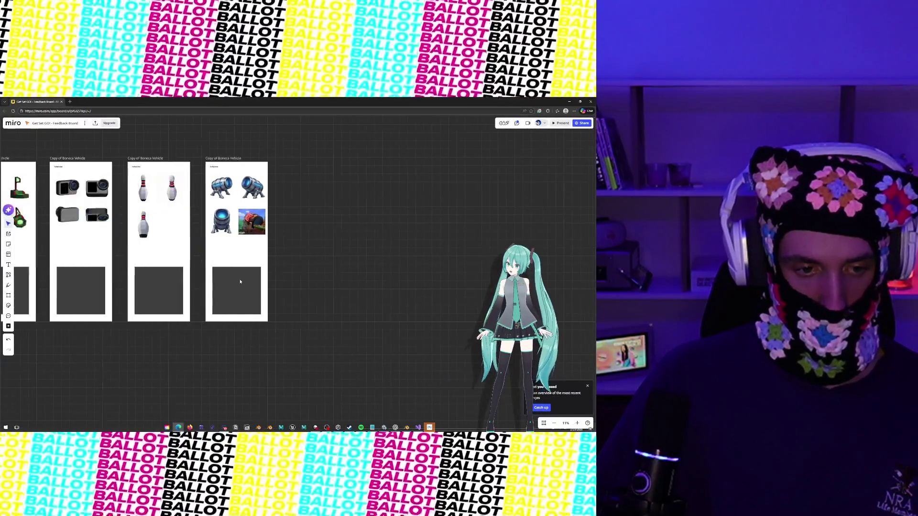
scroll(238, 281, "left", 5)
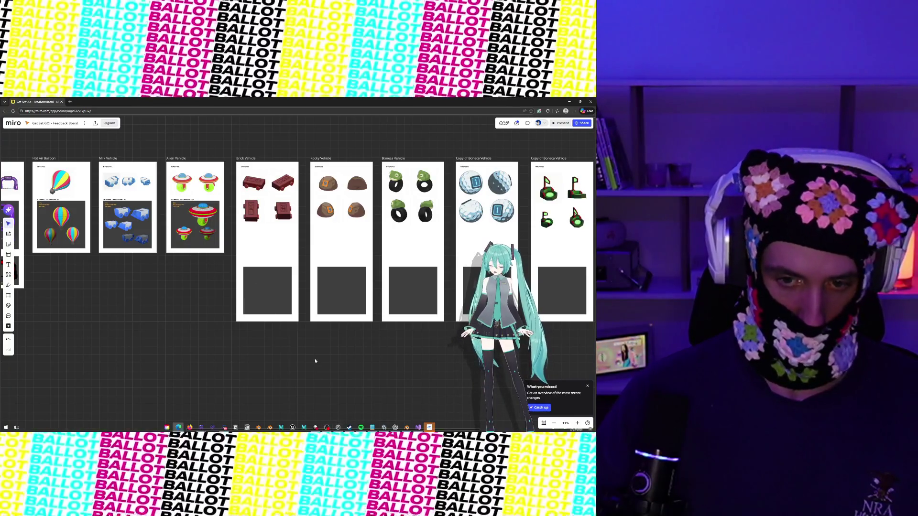
scroll(315, 361, "right", 1)
scroll(315, 361, "right", 4)
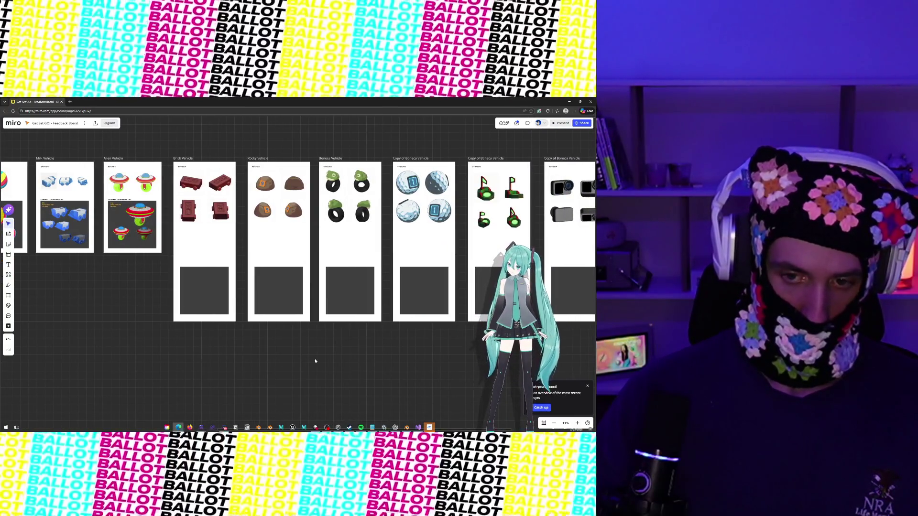
scroll(315, 361, "right", 1)
scroll(315, 360, "right", 5)
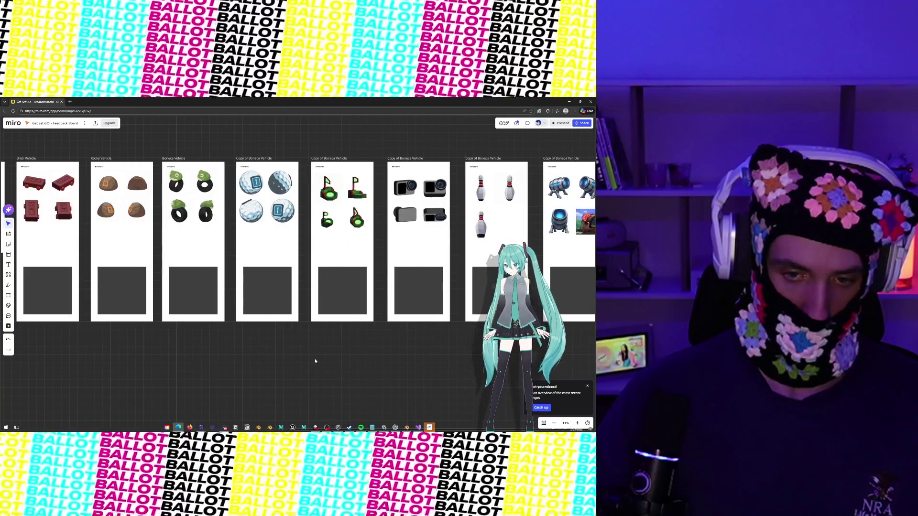
scroll(315, 361, "right", 2)
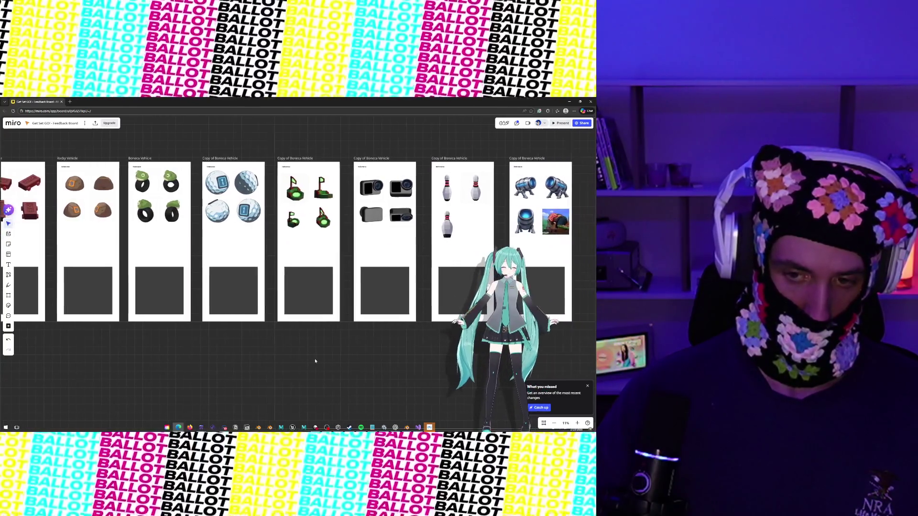
mouse_move(361, 427)
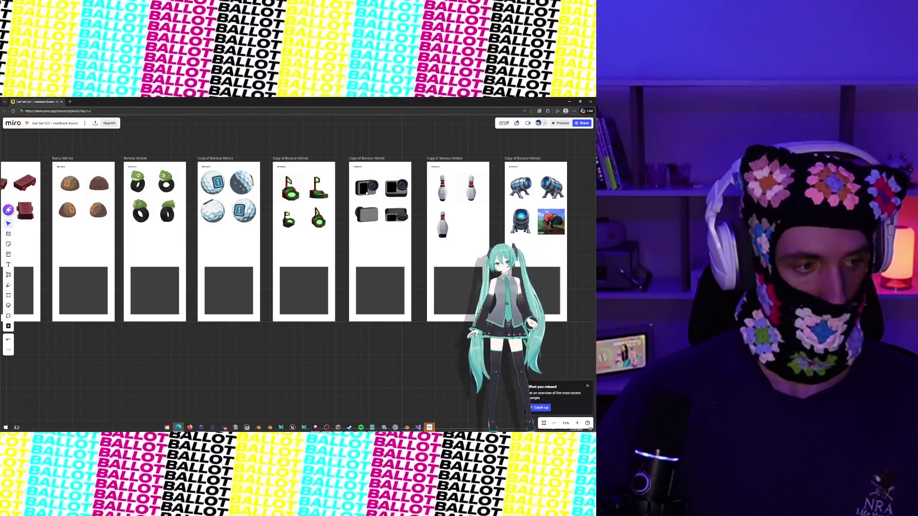
mouse_move(201, 427)
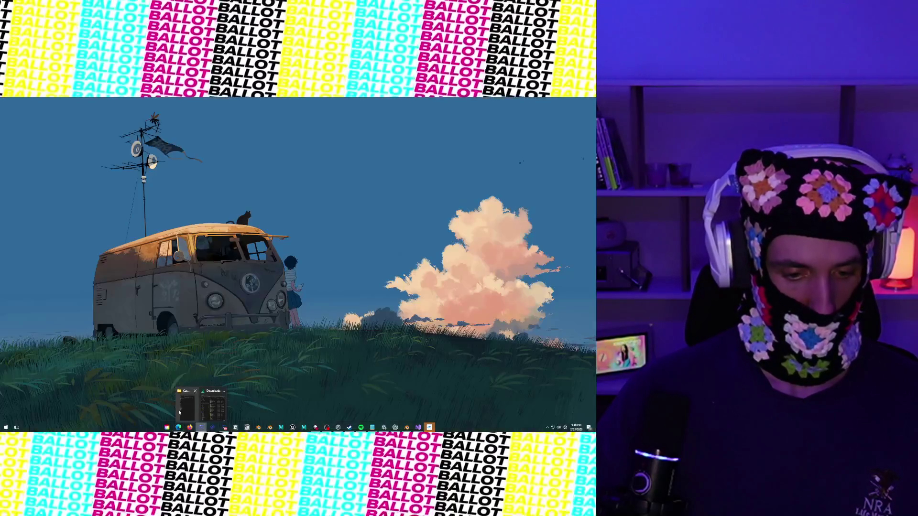
mouse_move(182, 412)
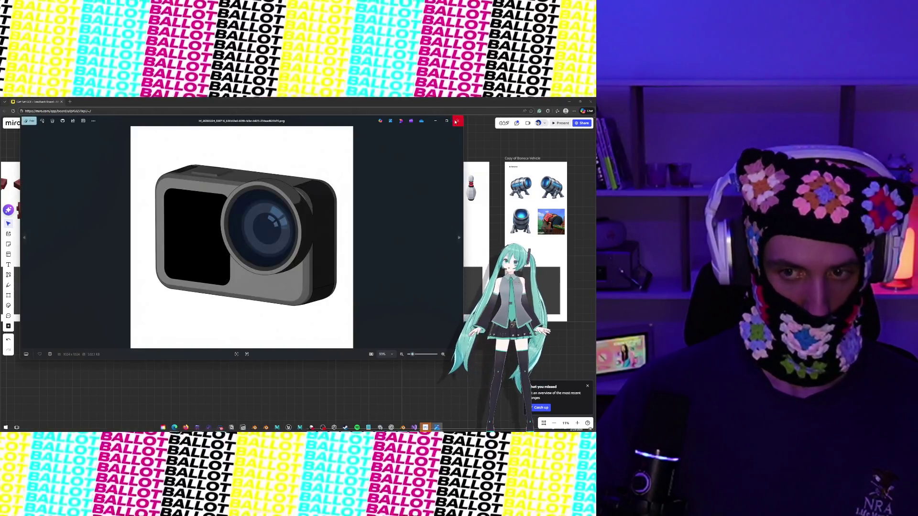
left_click(457, 120)
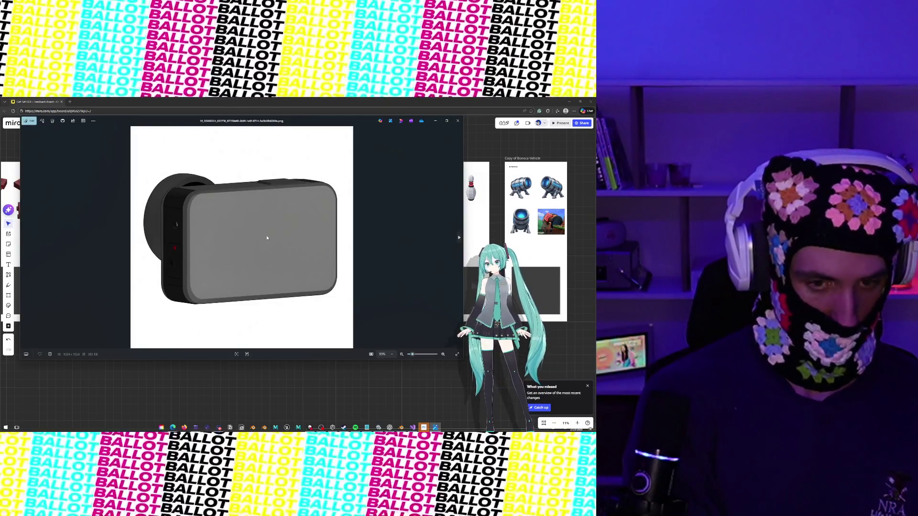
Snip the grey camera render shown in Photos and open the snip in Snipping Tool.
key("super+shift+s")
mouse_move(137, 153)
left_mouse_down()
mouse_move(357, 329)
mouse_move(347, 326)
left_mouse_up()
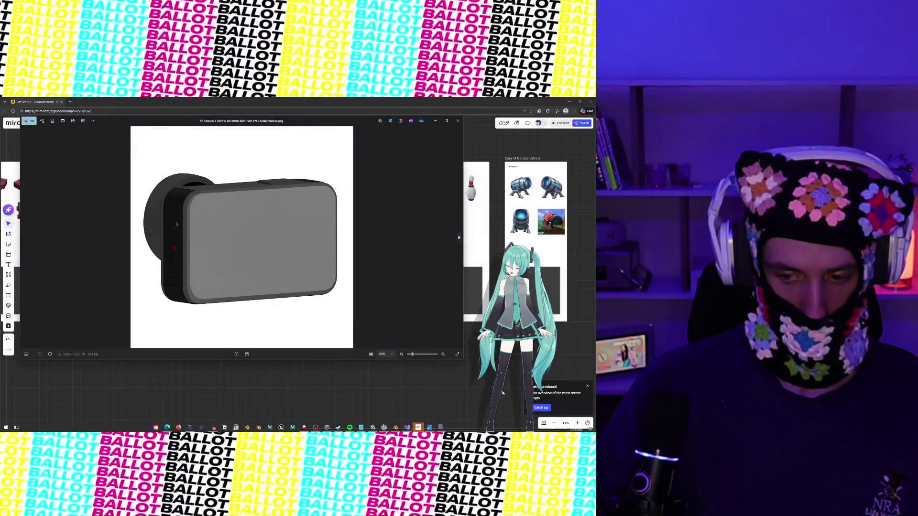
left_click(584, 409)
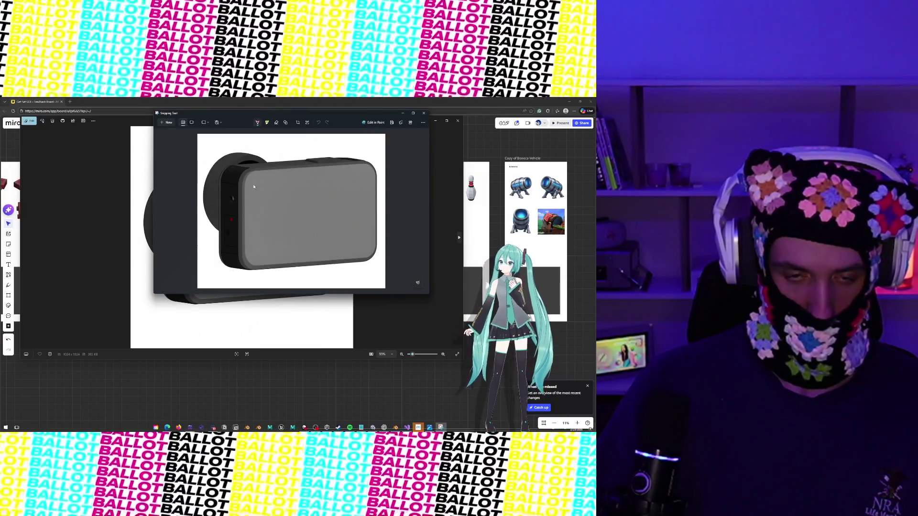
Draw red ballpoint strokes on the camera screen, undoing the stray S-shaped ones.
left_click_drag(261, 228, 261, 258)
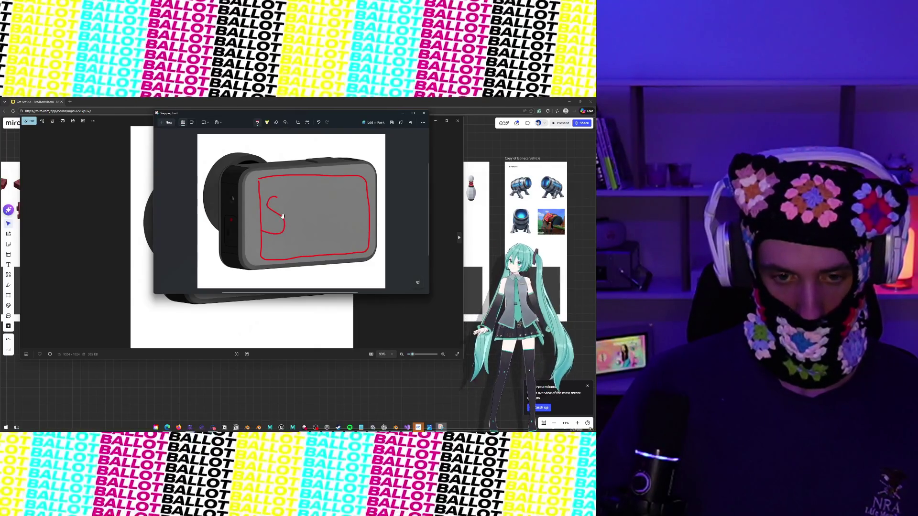
key("ctrl+z")
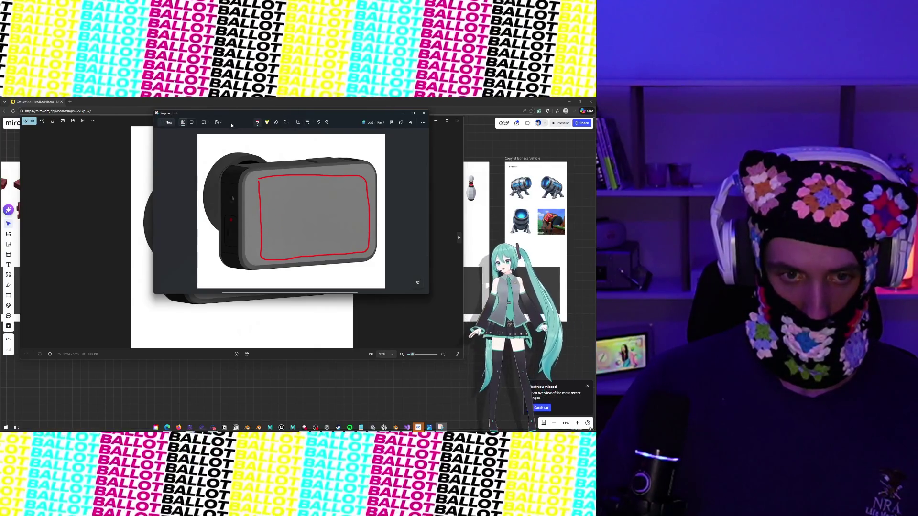
left_click(306, 124)
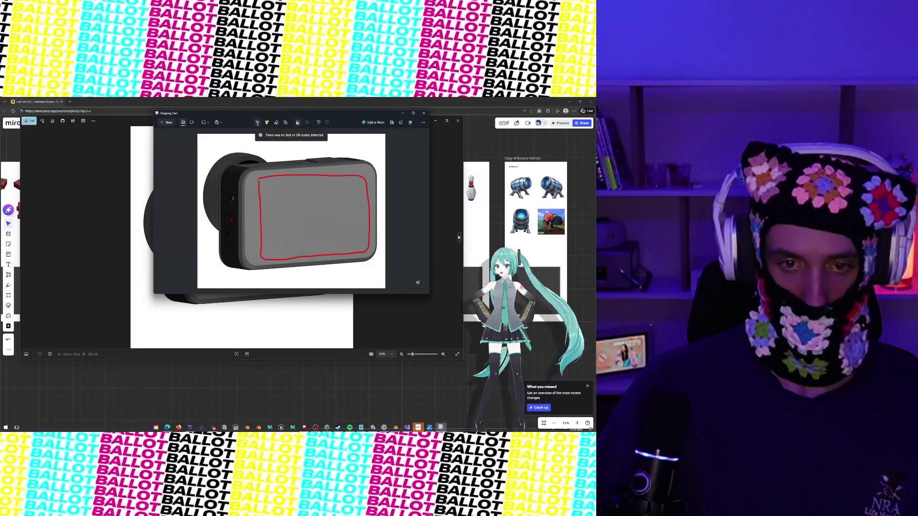
left_click(257, 123)
left_click(258, 124)
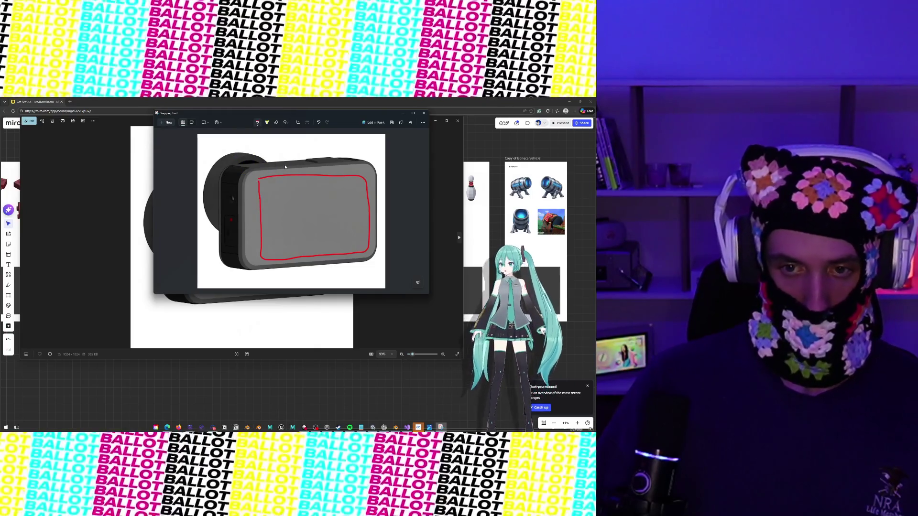
left_click_drag(282, 193, 270, 221)
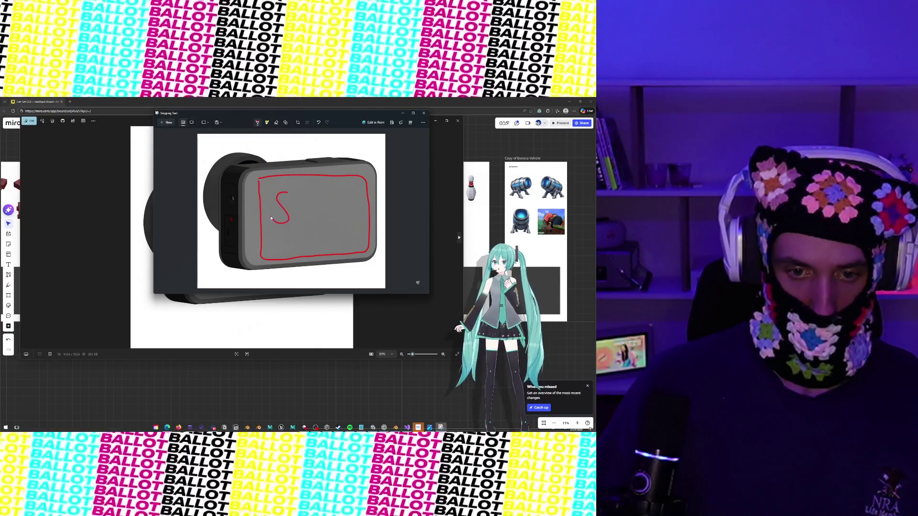
key("ctrl+z")
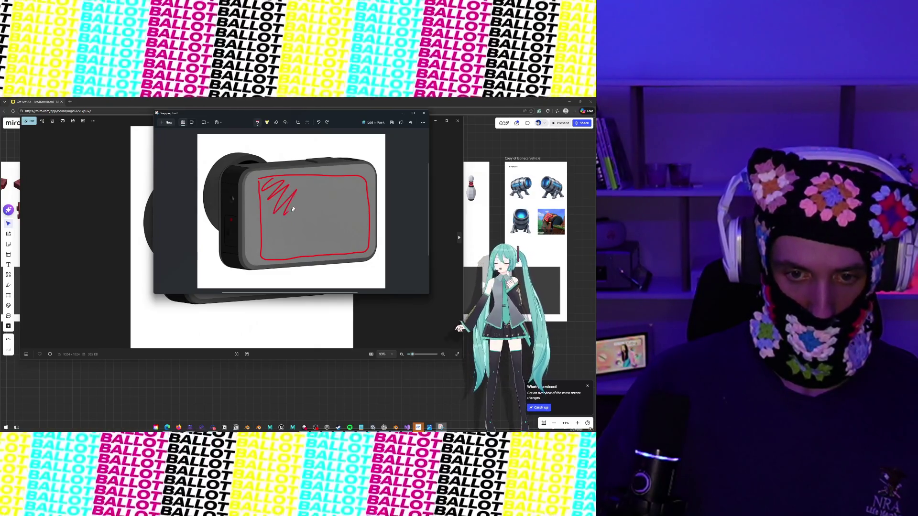
Scribble red across the camera's screen area and close Snipping Tool and Photos.
mouse_move(292, 209)
left_mouse_down()
mouse_move(343, 192)
mouse_move(346, 247)
mouse_move(300, 234)
mouse_move(272, 202)
left_mouse_up()
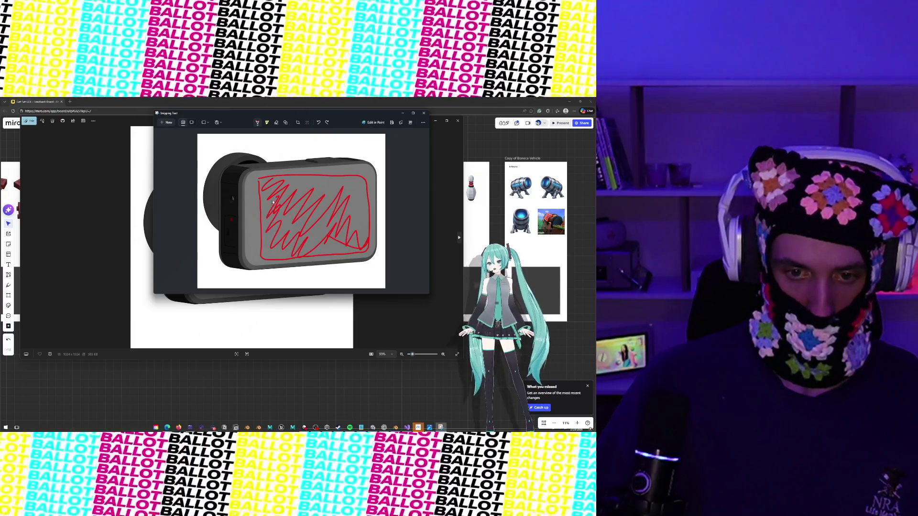
left_click_drag(341, 200, 358, 216)
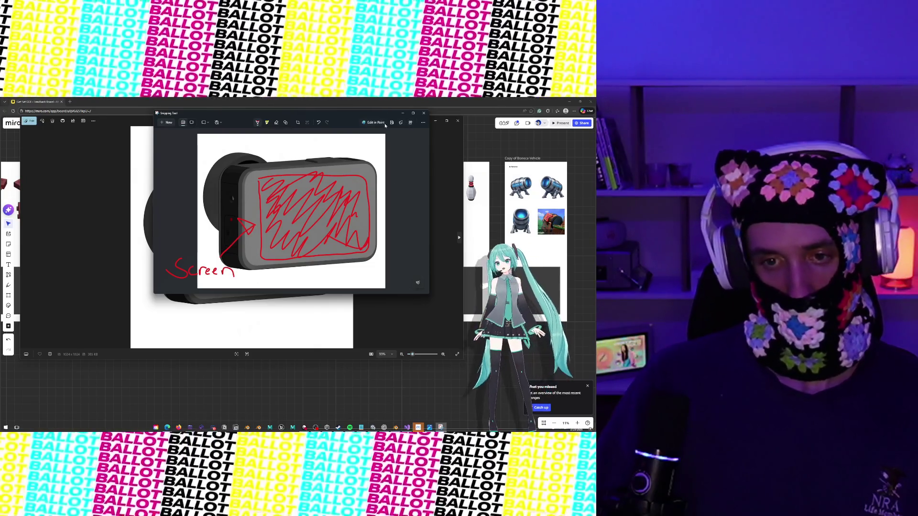
left_click(339, 395)
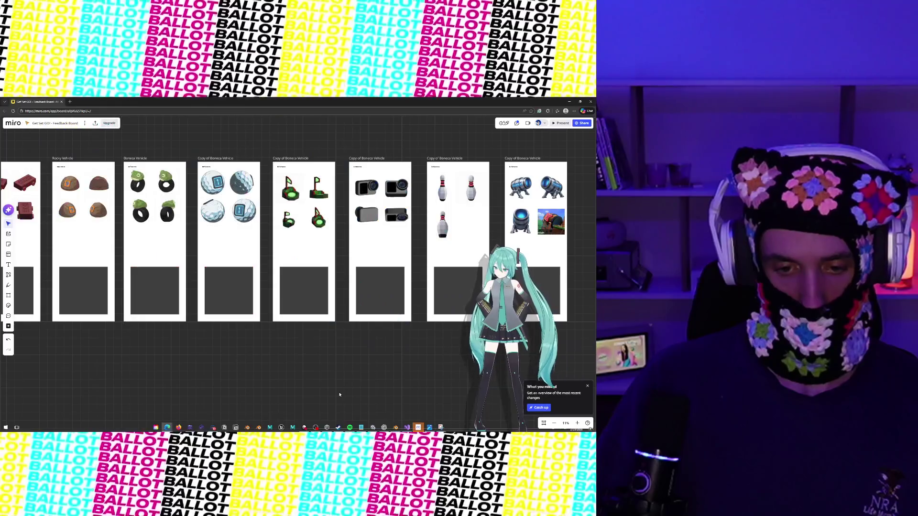
key("ctrl+v")
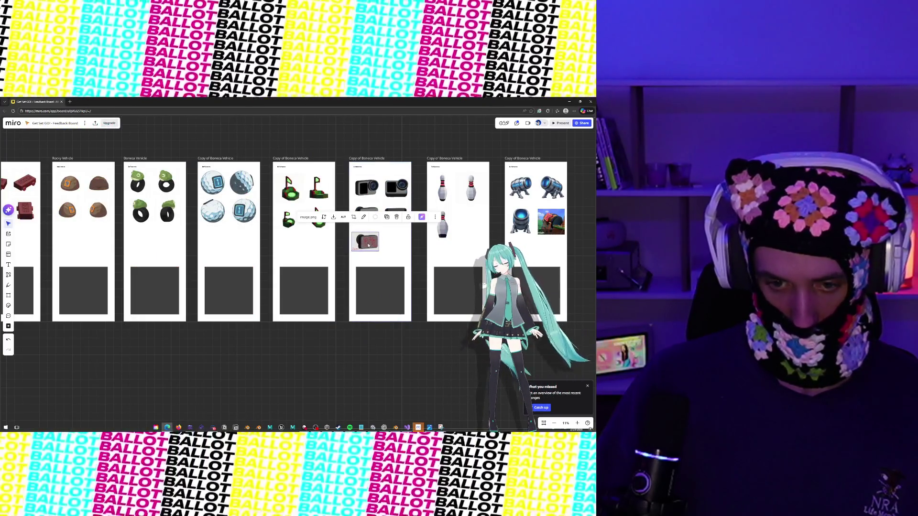
left_click(378, 341)
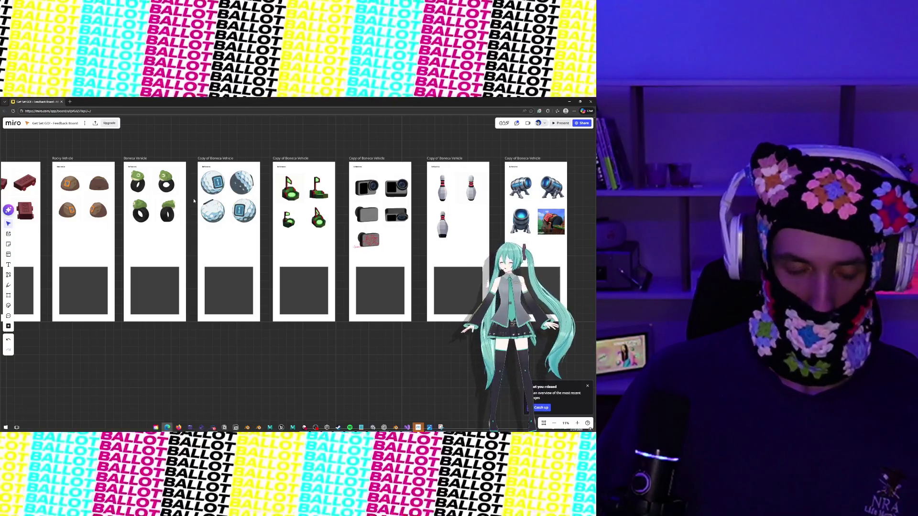
scroll(193, 201, "right", 5)
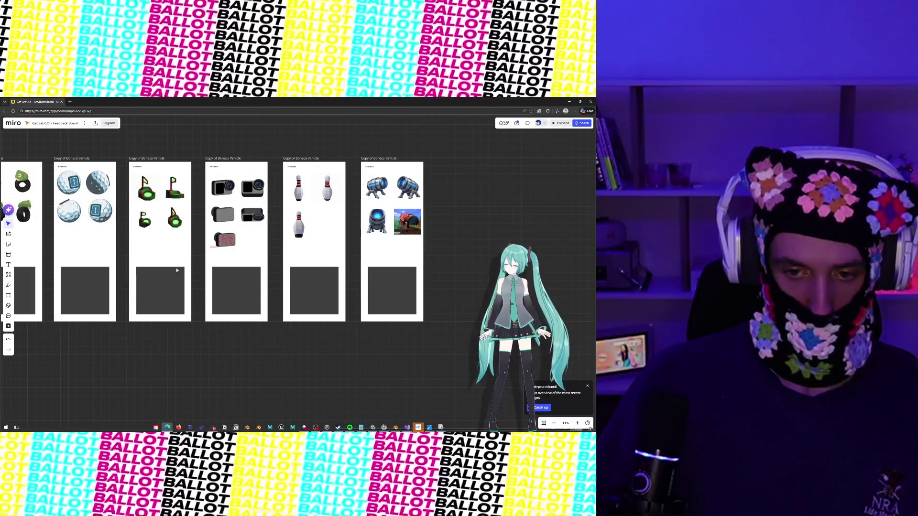
scroll(183, 268, "left", 1)
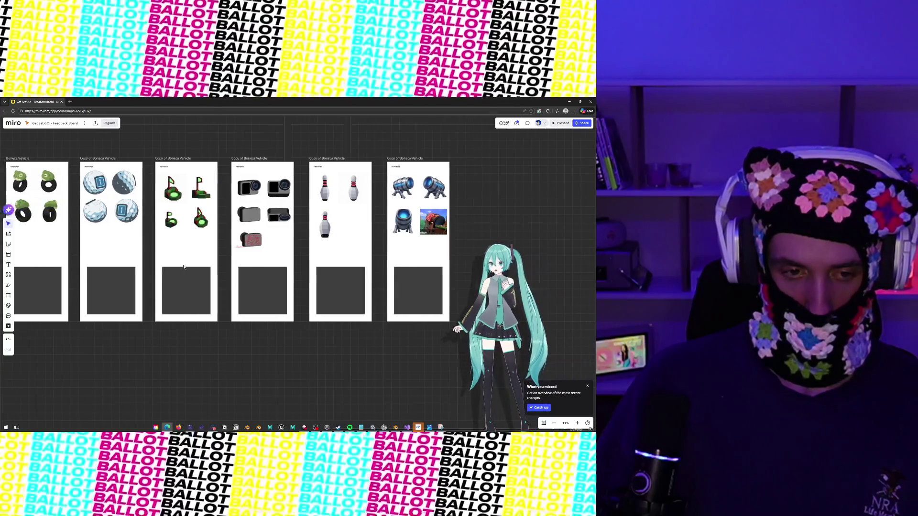
scroll(184, 268, "left", 1)
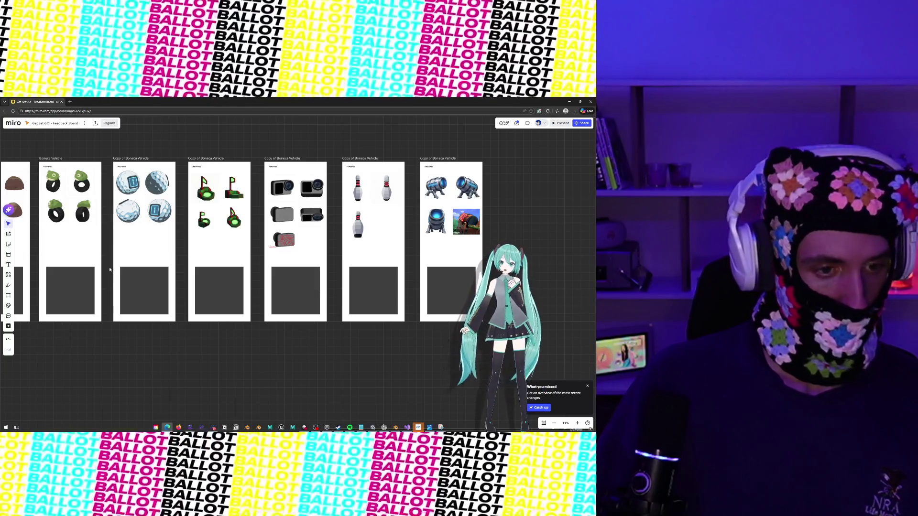
scroll(110, 270, "left", 7)
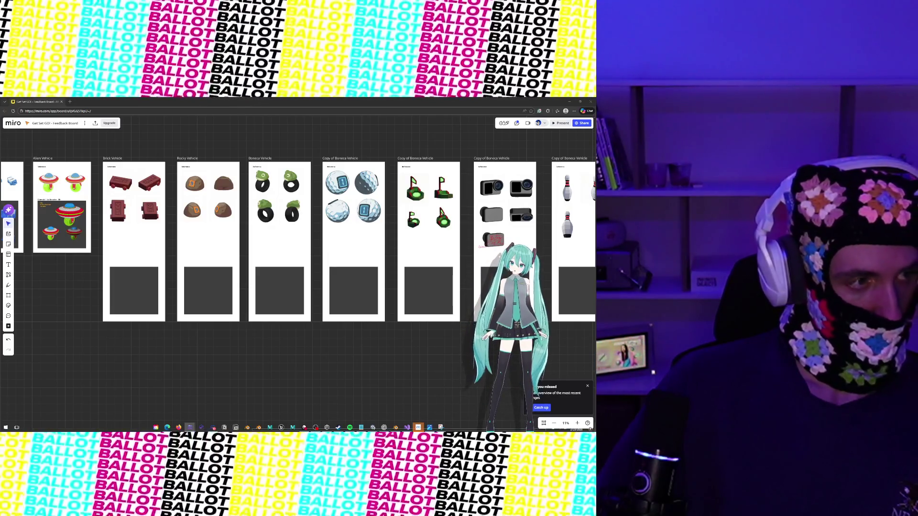
Show the green flag-and-hole render enlarged and snip it into Snipping Tool.
key("alt+Tab")
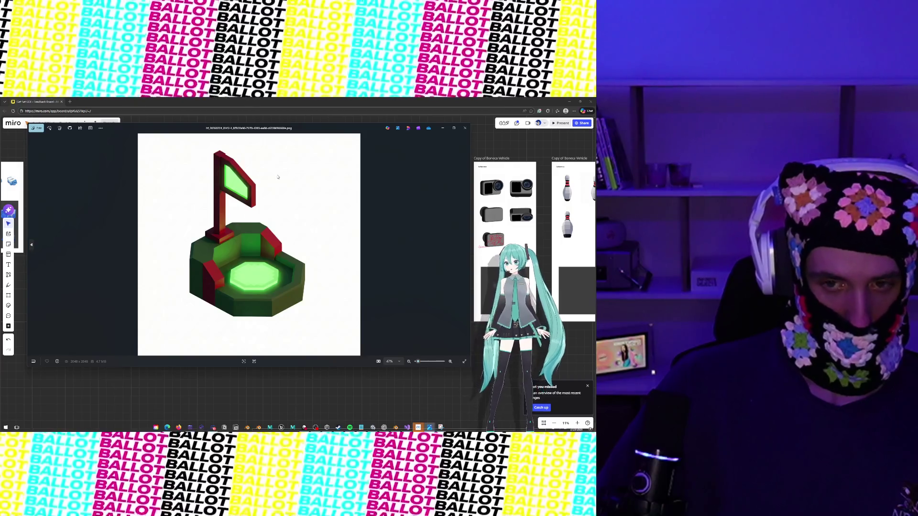
key("super+shift+s")
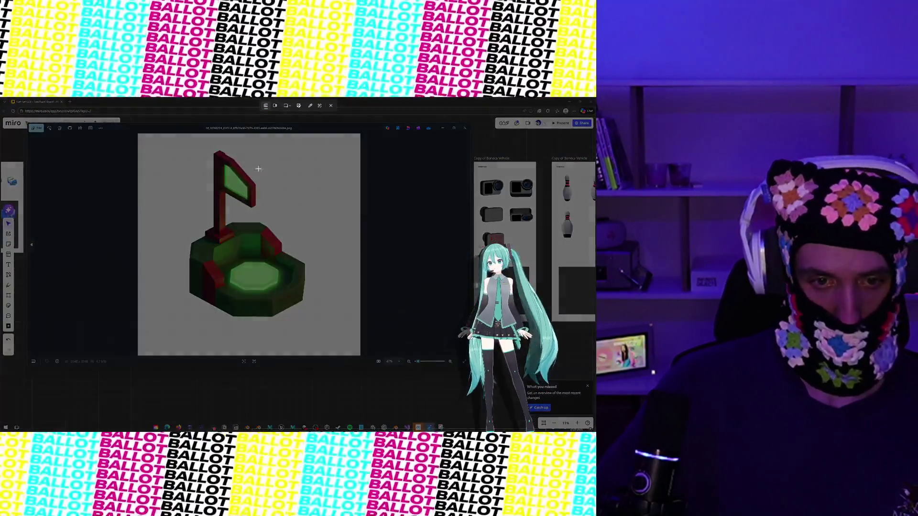
mouse_move(167, 143)
left_mouse_down()
mouse_move(340, 292)
mouse_move(350, 350)
left_mouse_up()
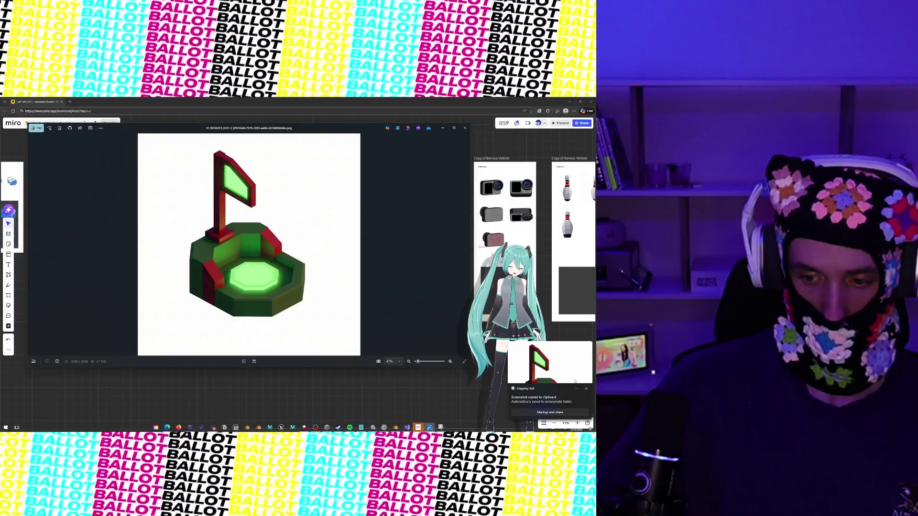
left_click(575, 381)
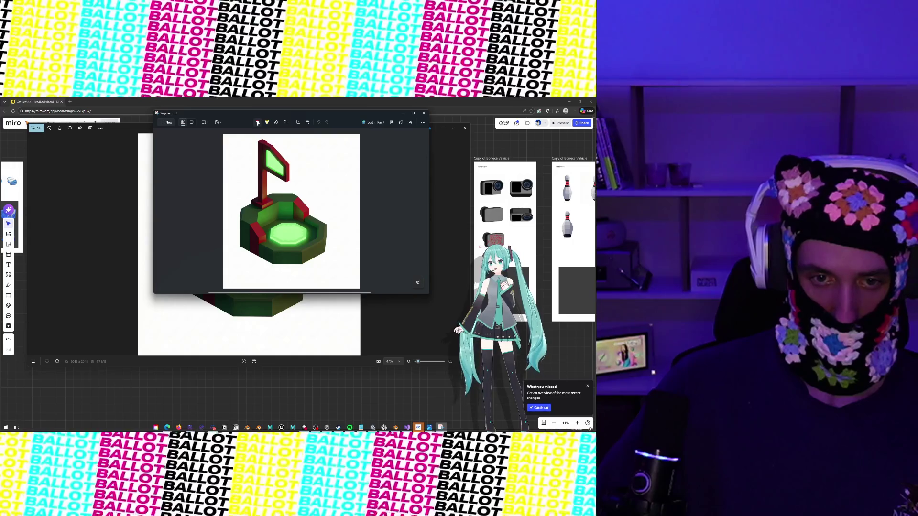
Mark the flag snip in blue ink: '2x Taller' by the flagpole and '2x Thinner' at the base.
left_click(257, 123)
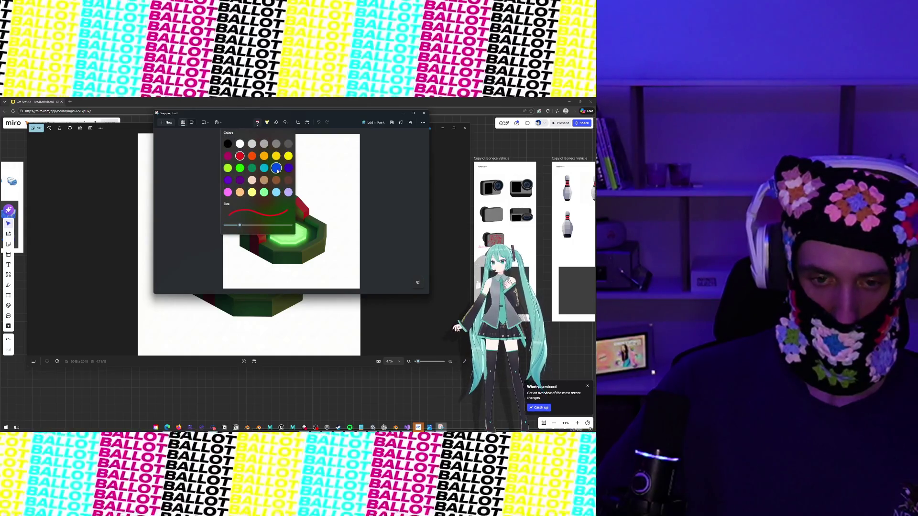
left_click(277, 168)
mouse_move(249, 191)
left_mouse_down()
mouse_move(257, 152)
mouse_move(214, 166)
mouse_move(237, 171)
mouse_move(218, 181)
left_mouse_up()
mouse_move(213, 182)
left_mouse_down()
mouse_move(212, 196)
mouse_move(246, 178)
left_mouse_up()
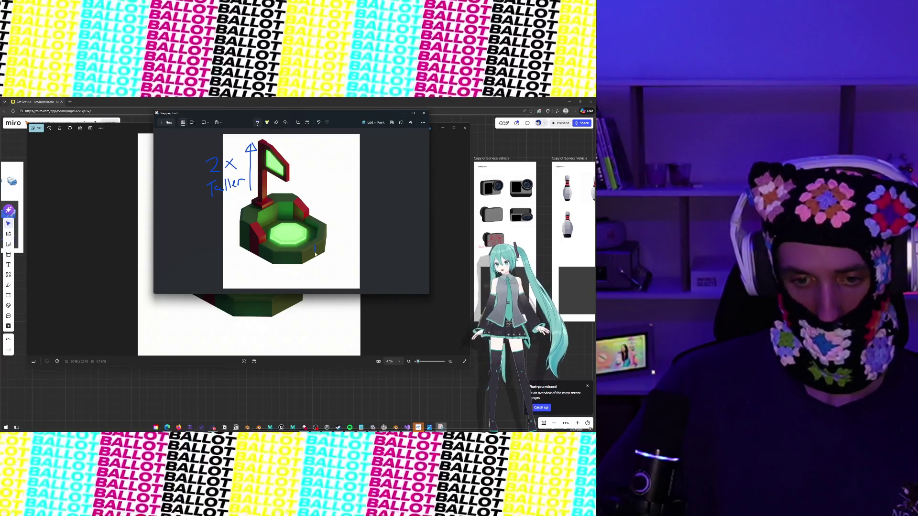
left_click_drag(311, 248, 318, 249)
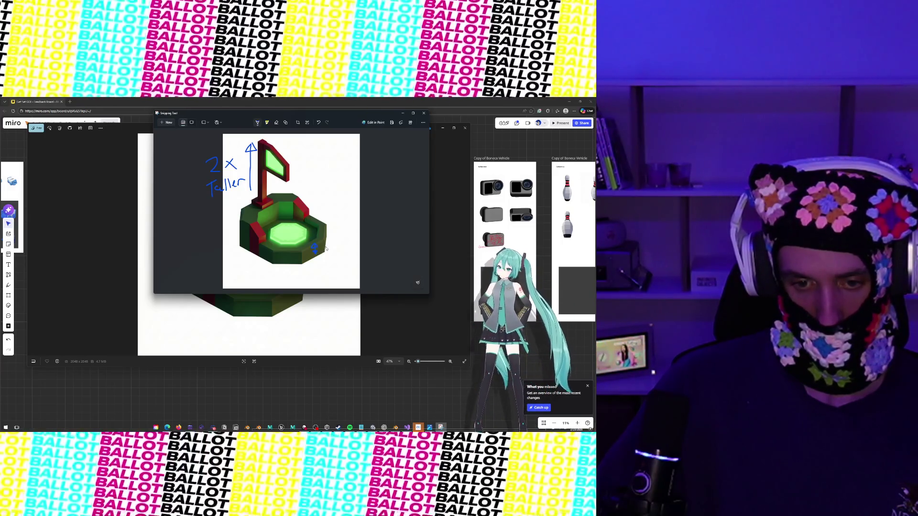
key("ctrl+z")
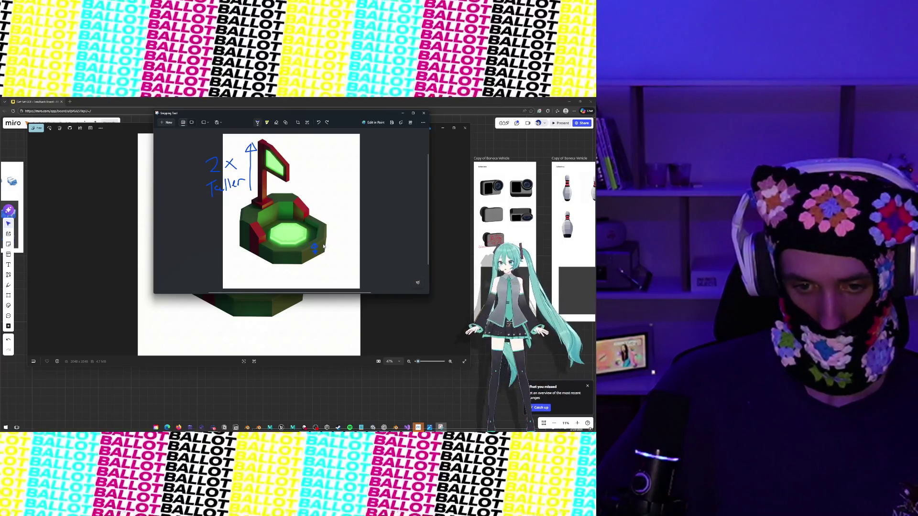
mouse_move(327, 242)
left_mouse_down()
mouse_move(342, 250)
mouse_move(327, 271)
mouse_move(365, 258)
left_mouse_up()
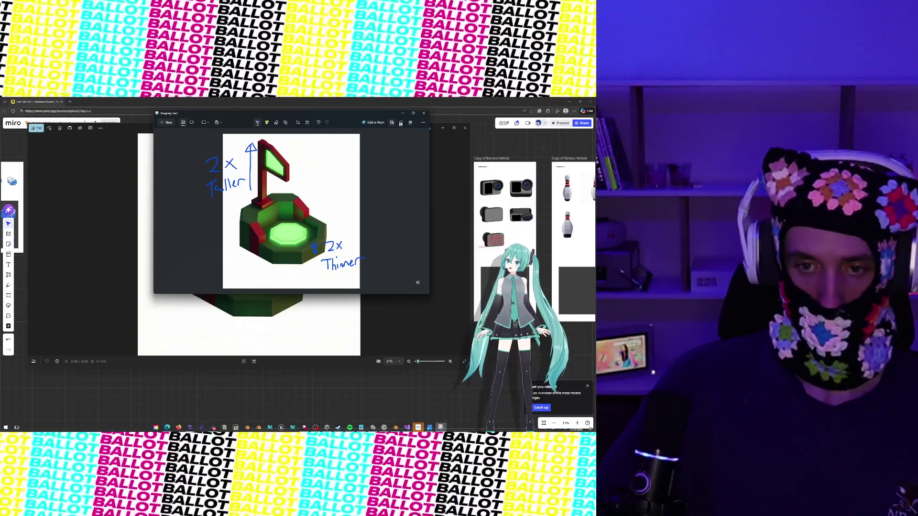
left_click(461, 207)
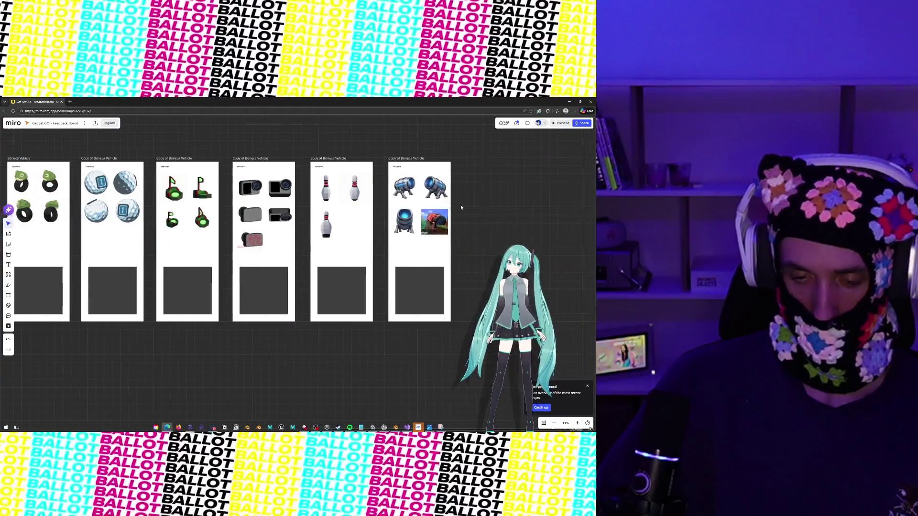
Paste the blue-annotated golf-flag snip and place it beneath the four flag-and-hole renders.
scroll(461, 207, "left", 2)
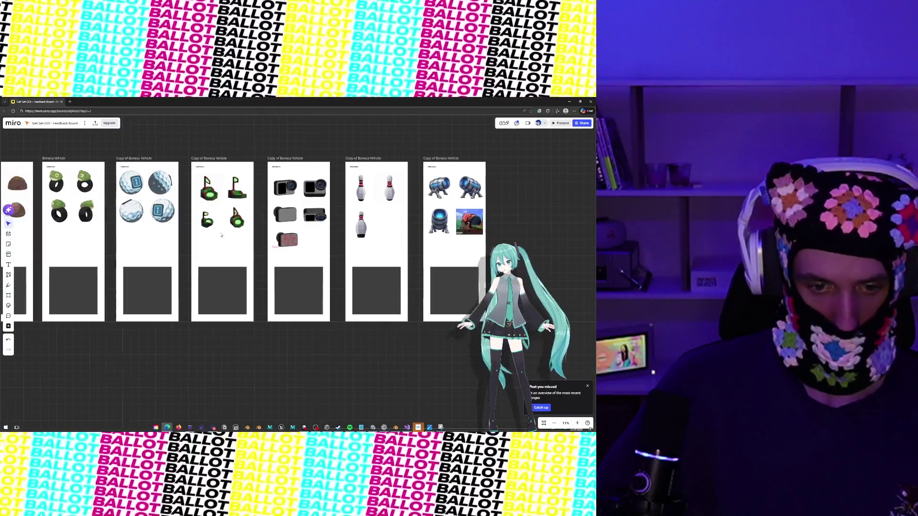
key("ctrl+v")
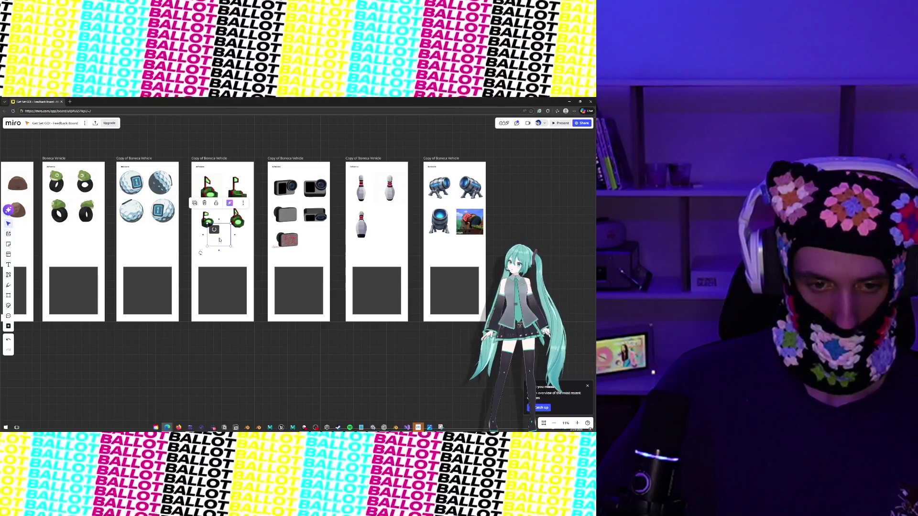
left_click_drag(219, 239, 210, 250)
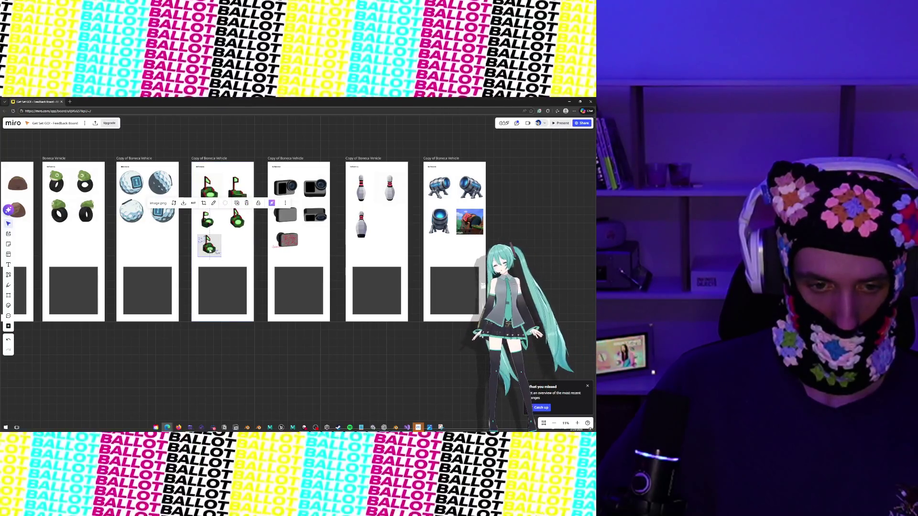
left_click(210, 343)
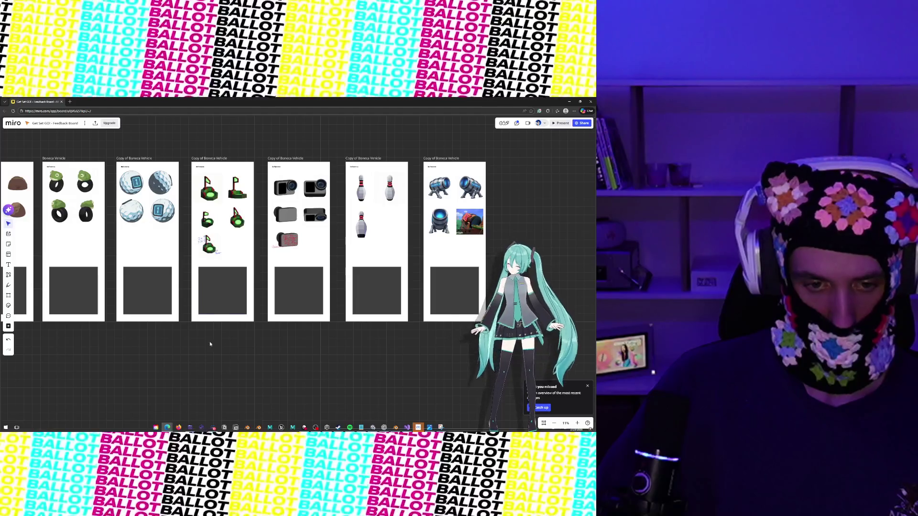
scroll(209, 343, "left", 5)
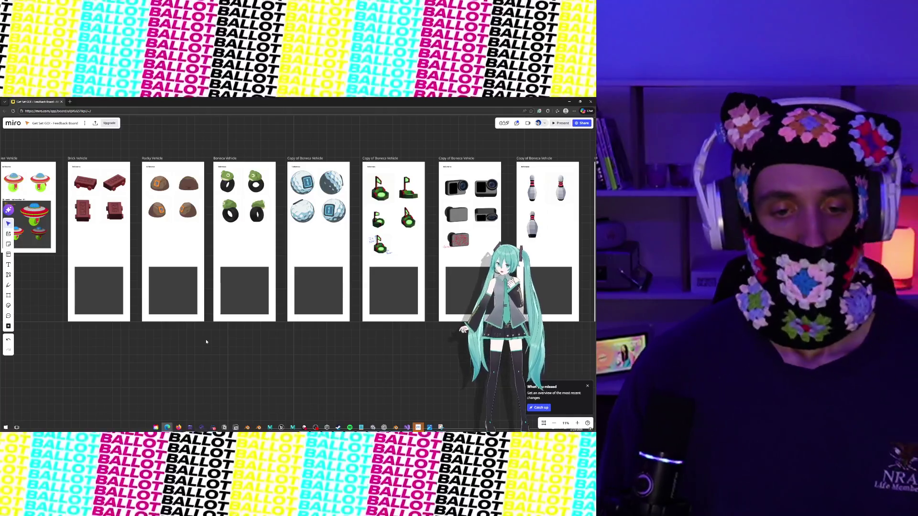
scroll(213, 283, "left", 3)
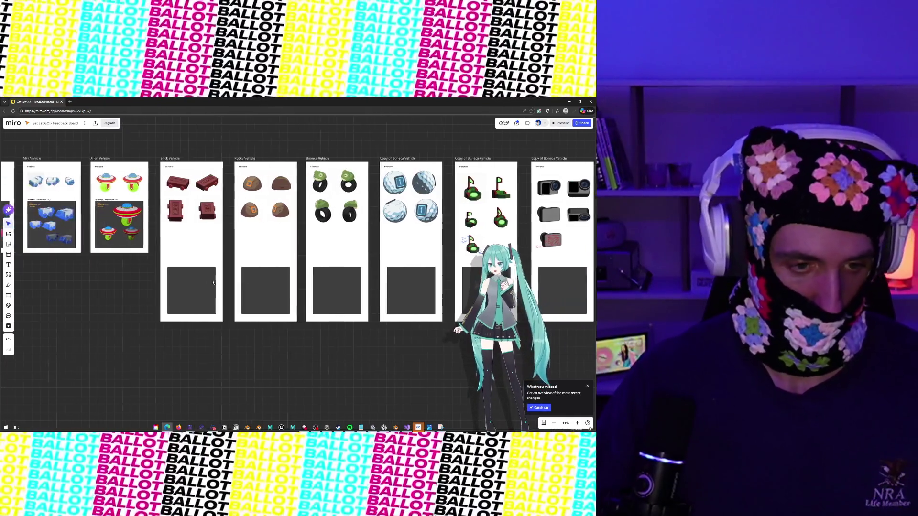
scroll(213, 282, "left", 1)
scroll(223, 277, "up", 1)
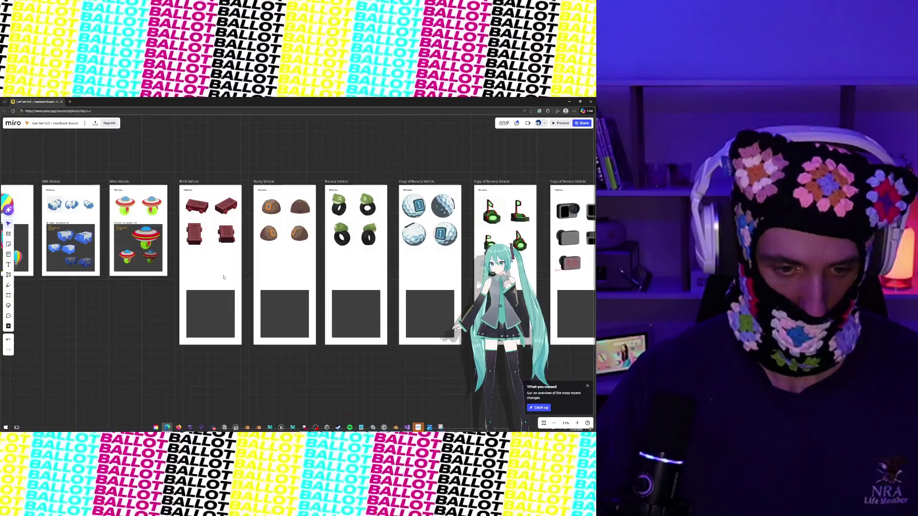
scroll(223, 277, "down", 1)
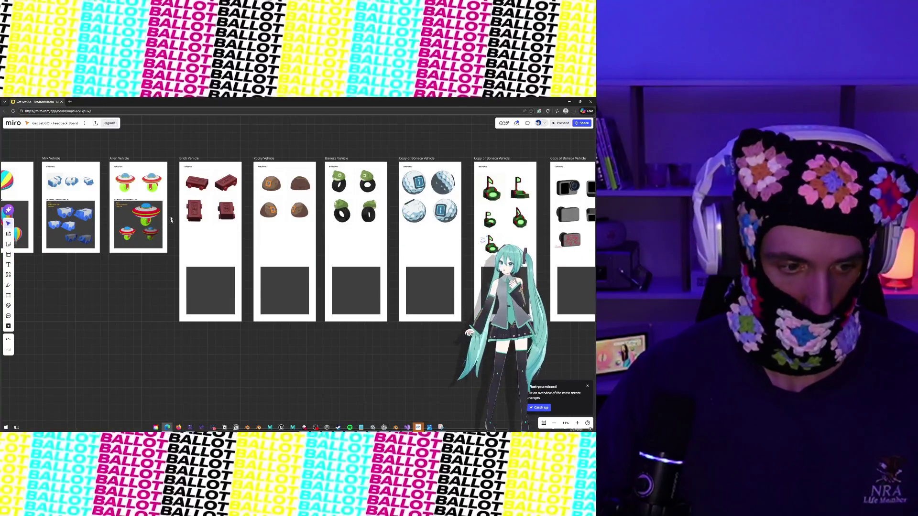
scroll(171, 220, "left", 5)
scroll(357, 220, "up", 3)
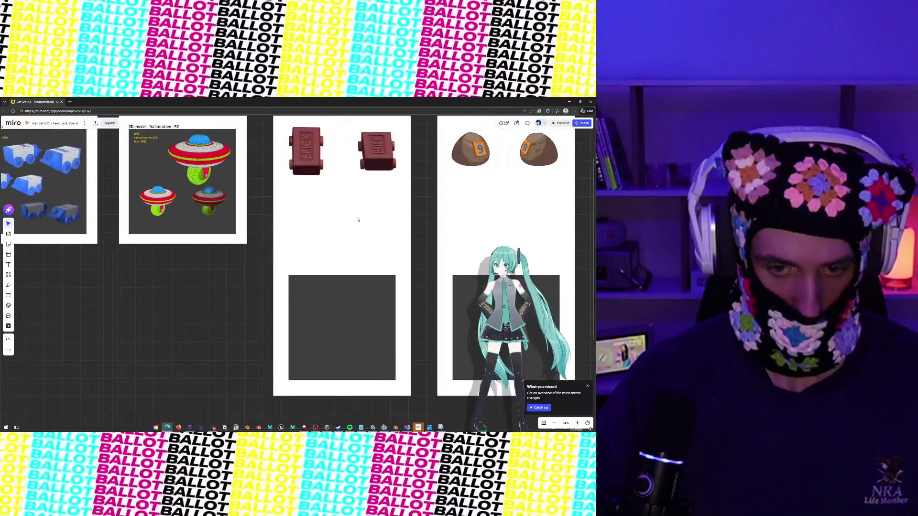
Place a pink sticky note beside the Brick renders and enlarge it.
scroll(357, 220, "up", 3)
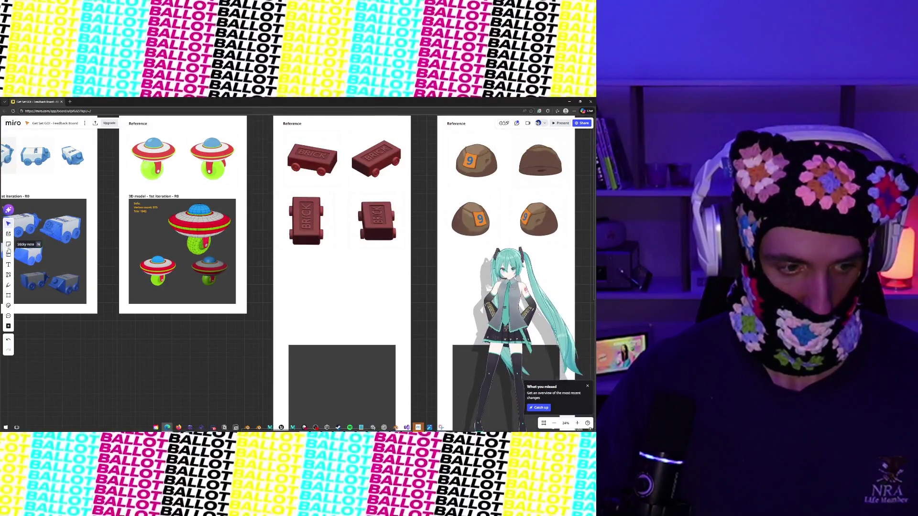
left_click(8, 246)
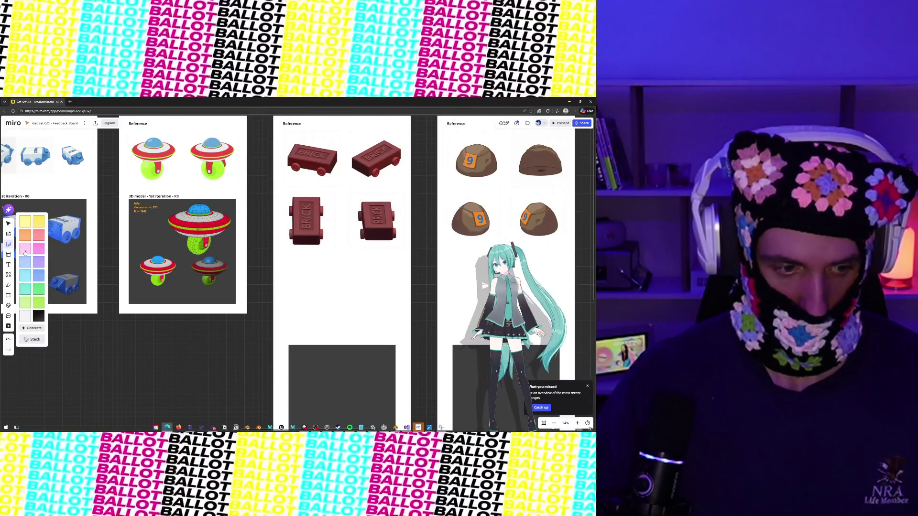
left_click(25, 250)
left_click(287, 268)
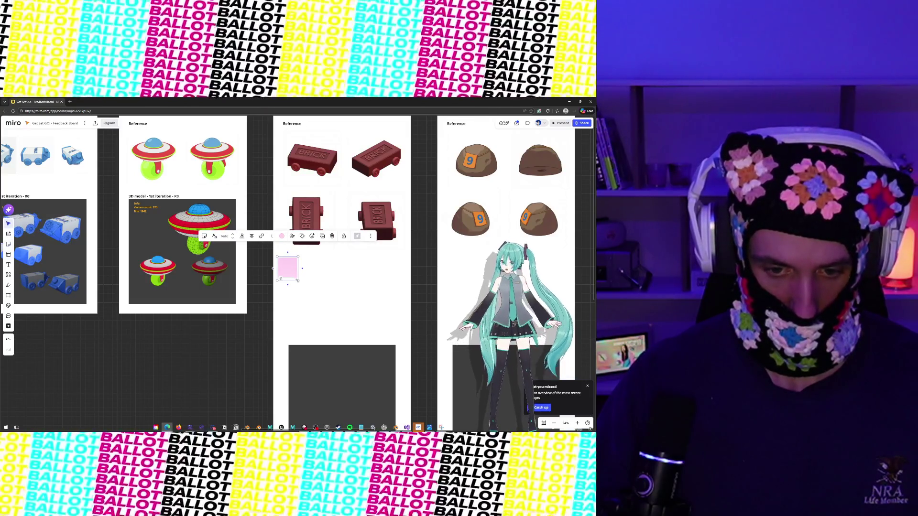
mouse_move(297, 280)
left_mouse_down()
mouse_move(330, 317)
mouse_move(303, 297)
left_mouse_up()
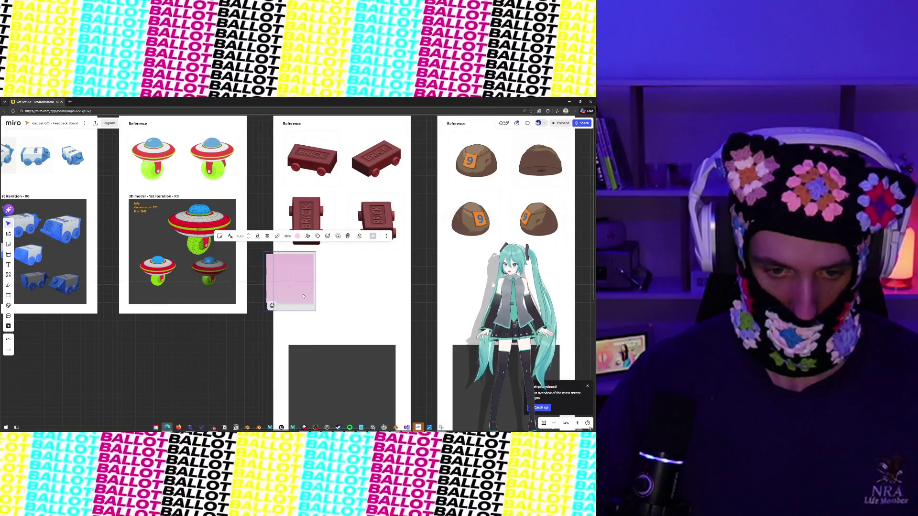
Write the note asking for the 'Brick' letters to be extruded as in the reference, then enlarge it.
type("Notes:")
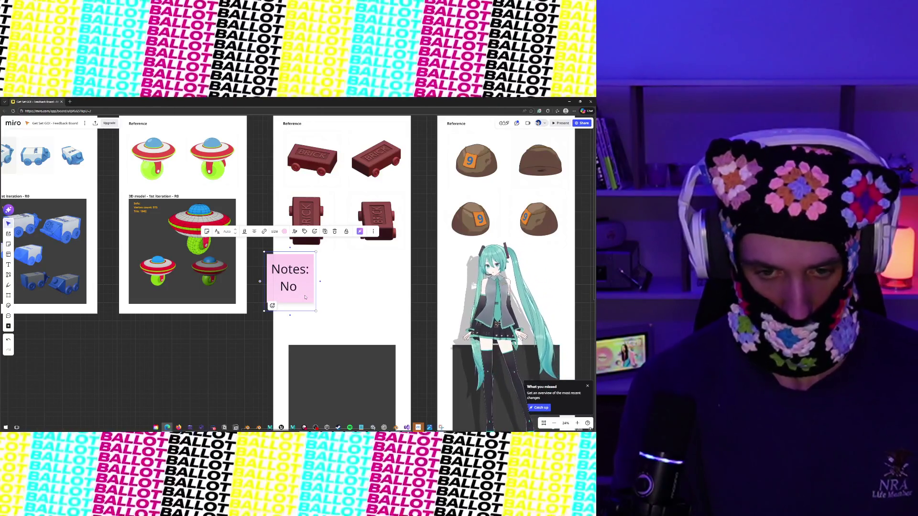
type("jore")
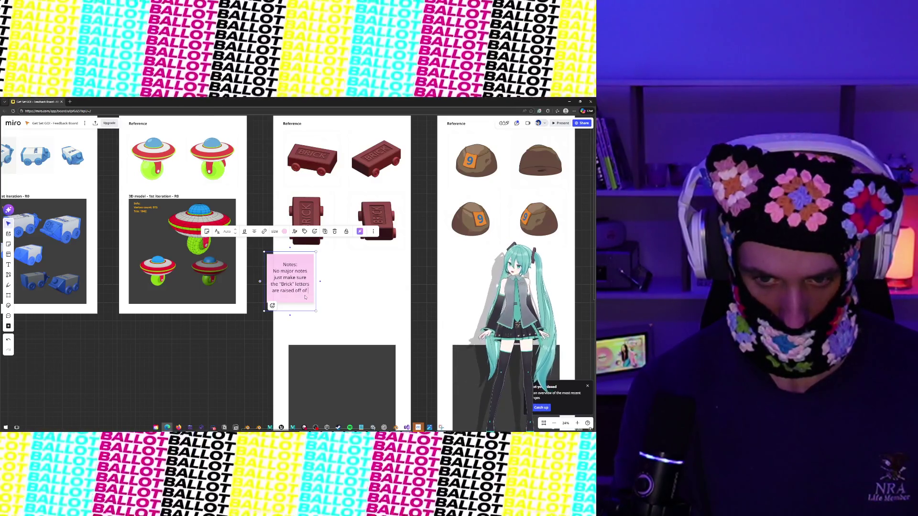
type("the")
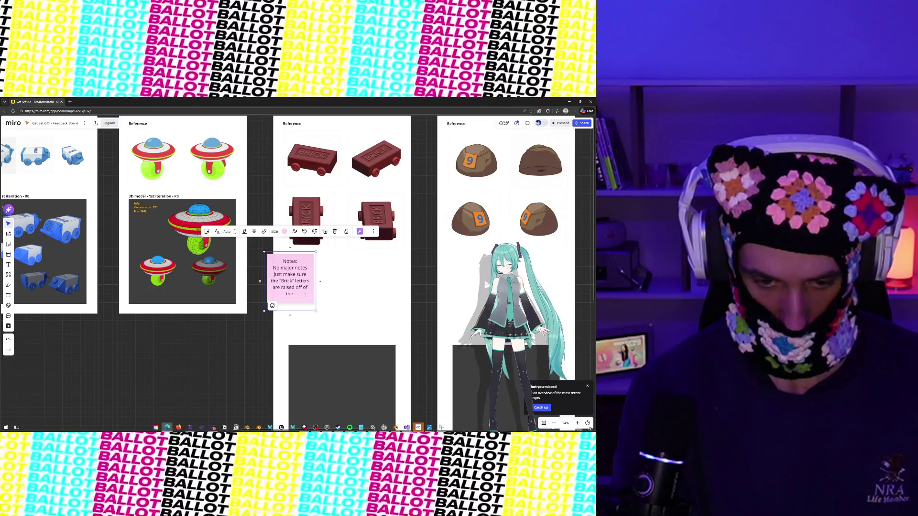
key("BackSpace")
key("BackSpace")
key("BackSpace")
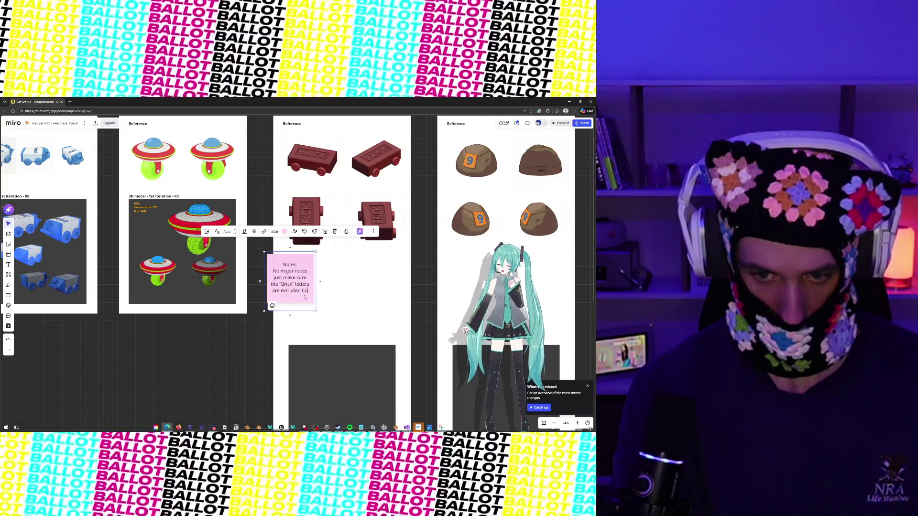
type("correctly like you")
key("Return")
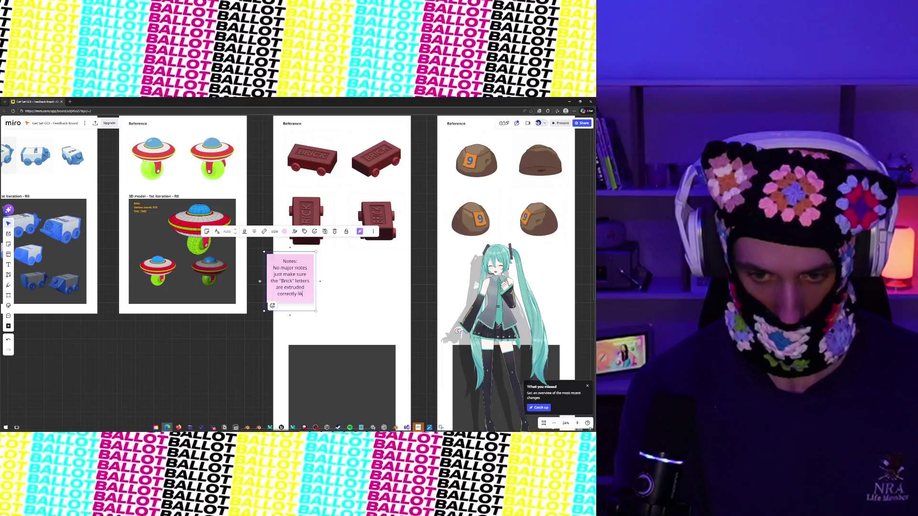
type("see in the reference image.")
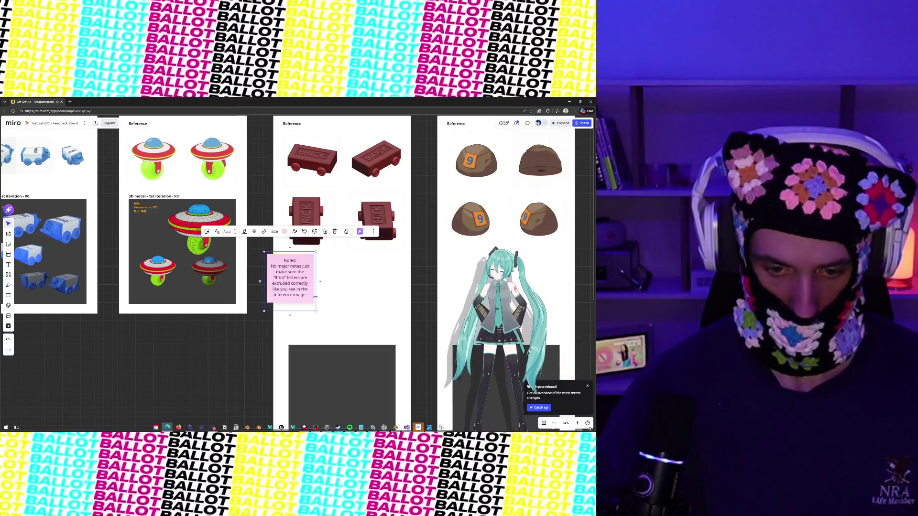
left_click_drag(315, 311, 344, 343)
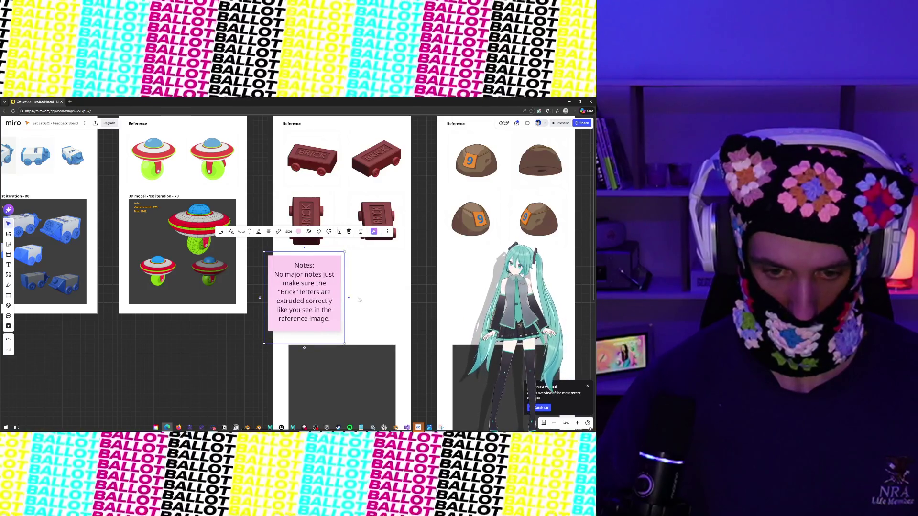
Left-align the Brick sticky note's text.
left_click(372, 321)
double_click(318, 293)
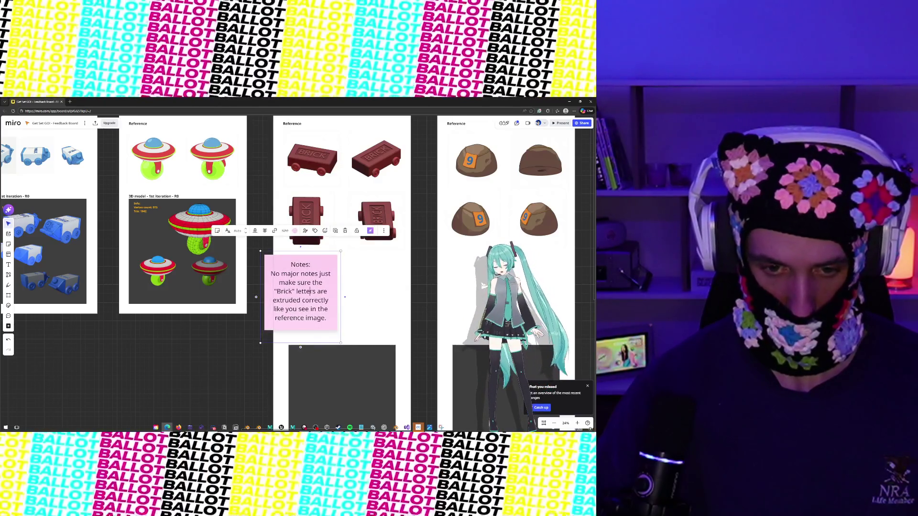
left_click(266, 230)
left_click(256, 244)
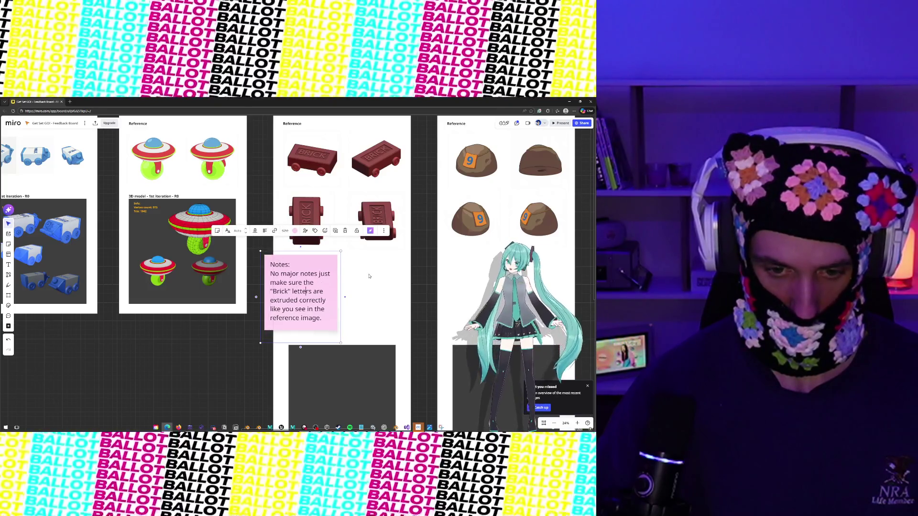
left_click(342, 326)
scroll(343, 326, "right", 5)
scroll(342, 326, "right", 1)
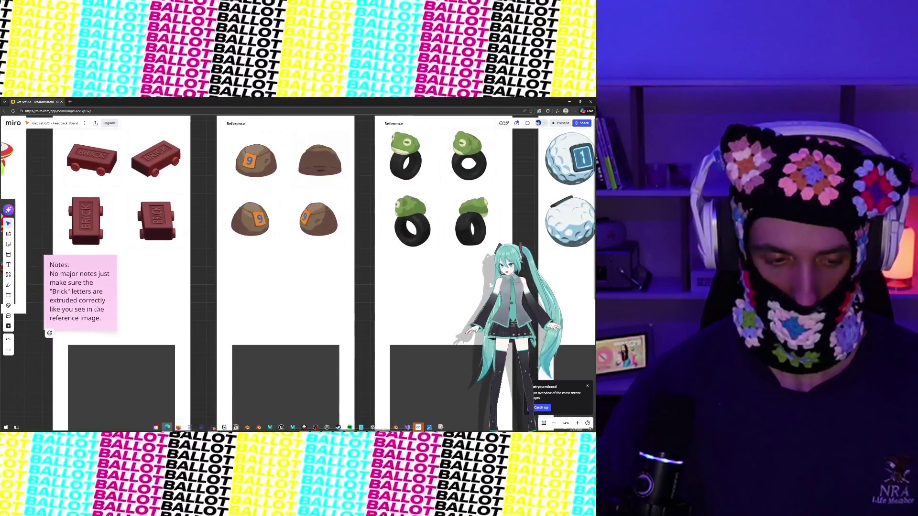
Duplicate the Brick note into the Rocky Vehicle frame and select its text for replacement.
left_click(99, 293)
key("ctrl+d")
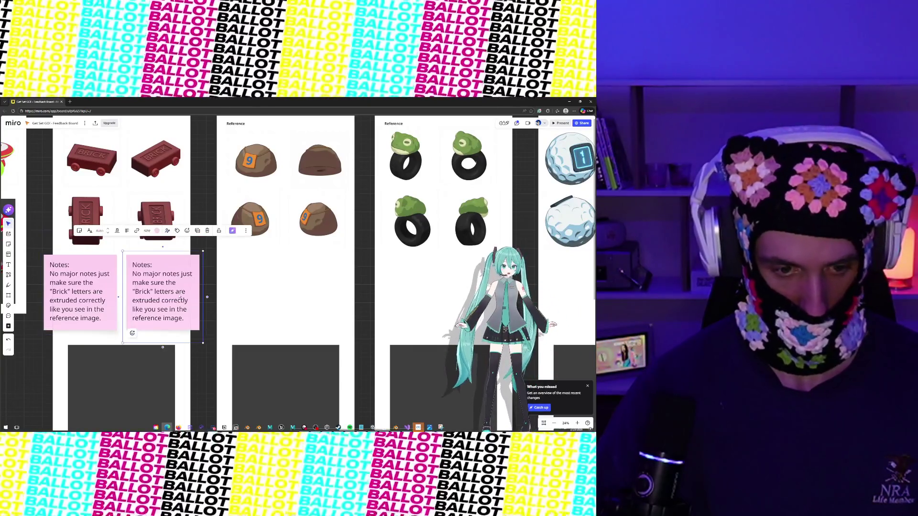
mouse_move(155, 292)
left_mouse_down()
mouse_move(327, 292)
mouse_move(249, 286)
left_mouse_up()
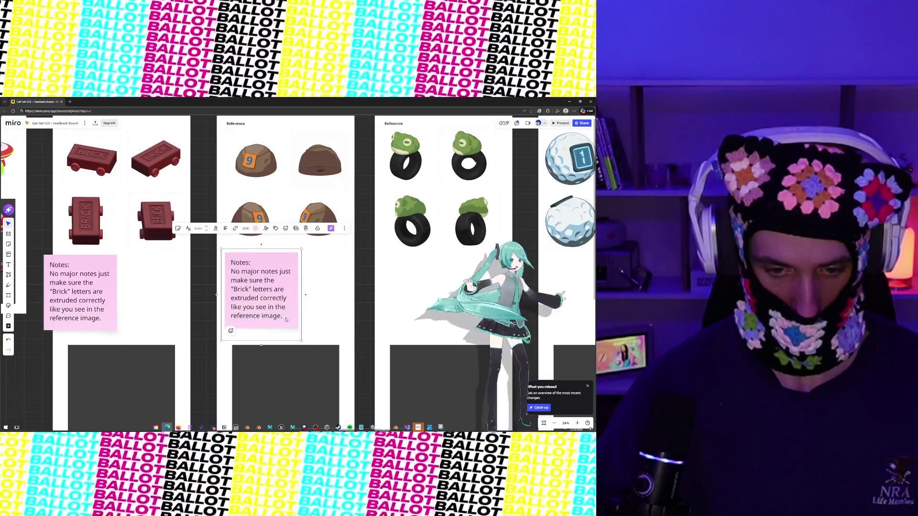
mouse_move(283, 316)
left_mouse_down()
mouse_move(256, 315)
mouse_move(235, 271)
left_mouse_up()
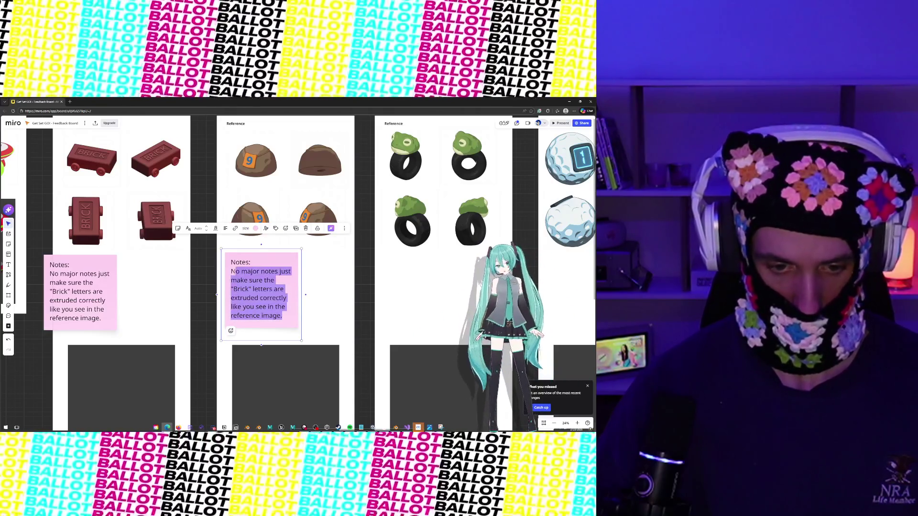
Write: don't worry about wheels, just handle the rock and number tag as one contiguous mesh.
type("Don't ")
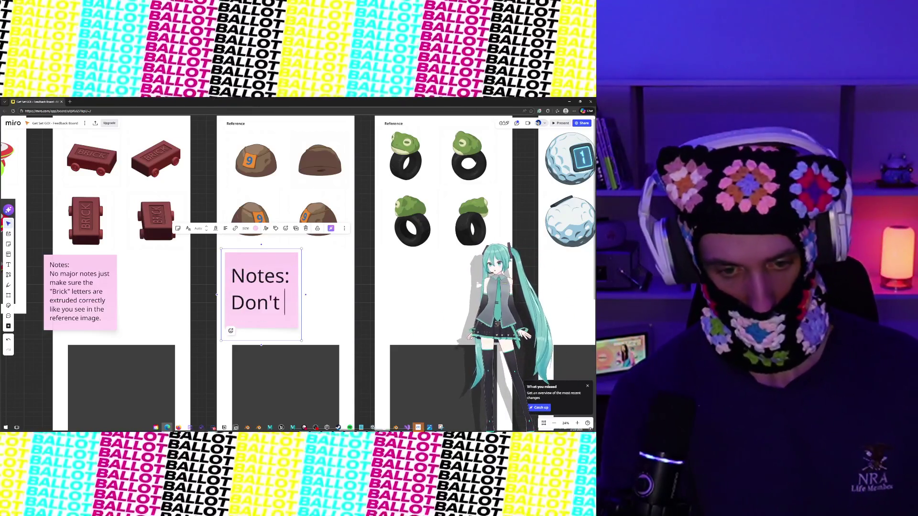
type("wory about!")
key("BackSpace")
key("BackSpace")
key("BackSpace")
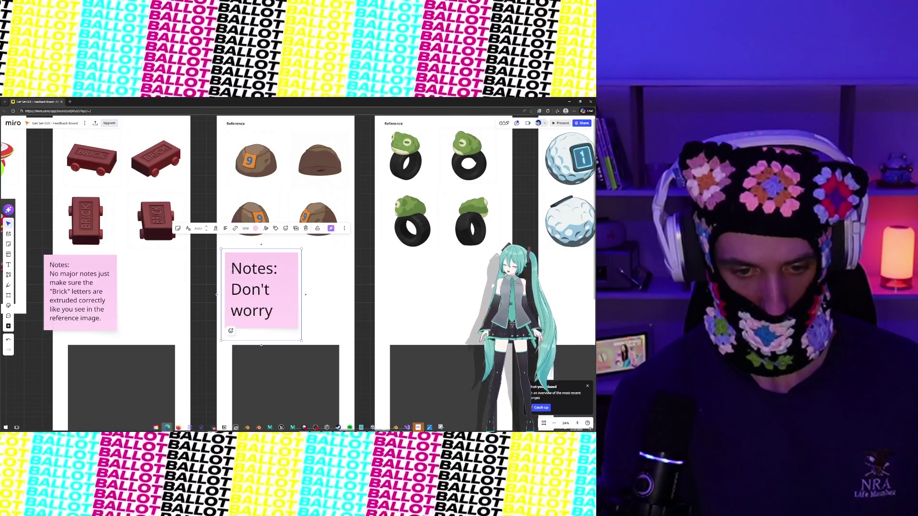
type("about wheels for this vehi")
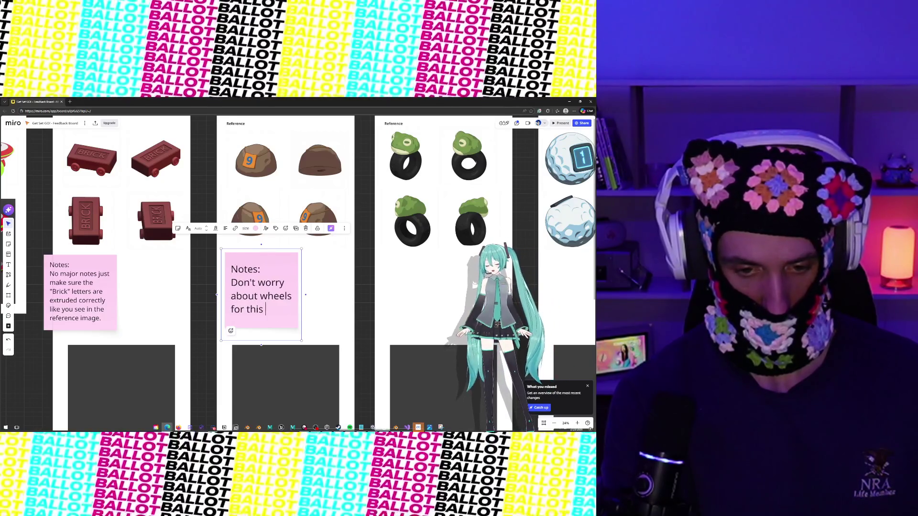
type("cle (we ")
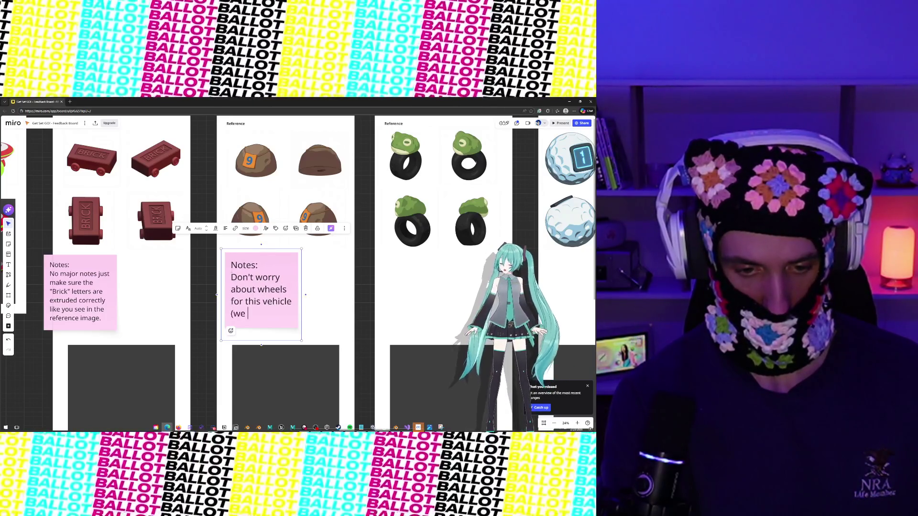
type("have others re")
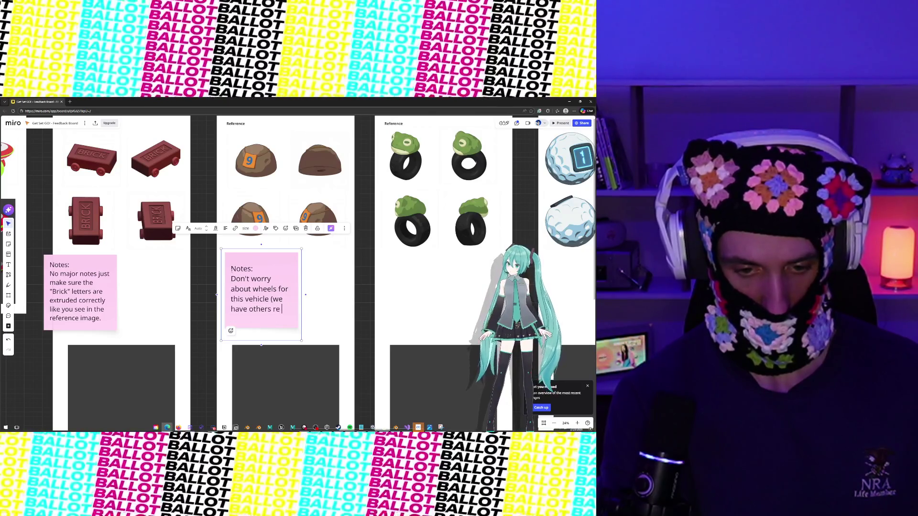
key("BackSpace")
key("BackSpace")
type("we can reuse)")
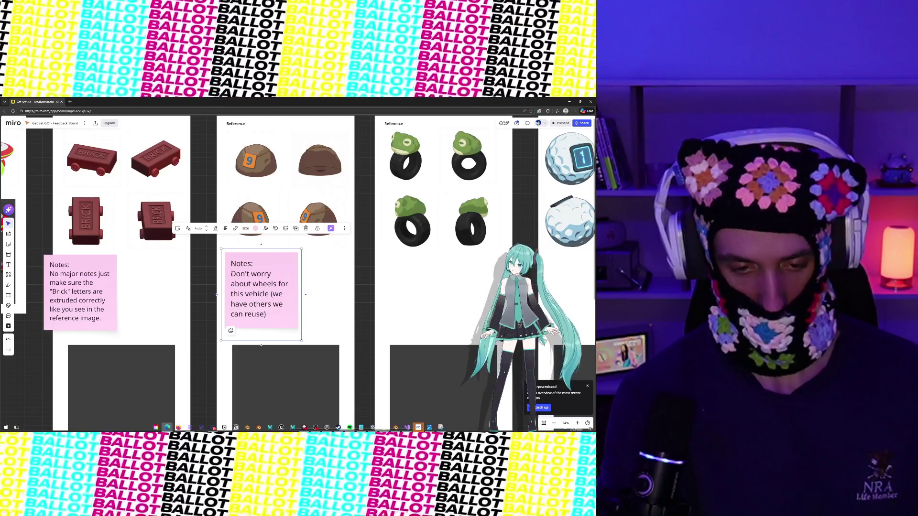
type(" J")
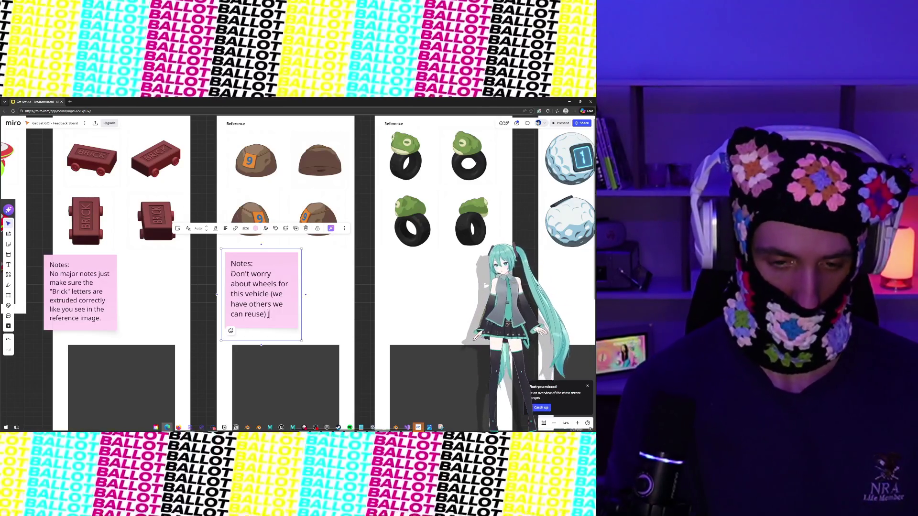
type("ust handle")
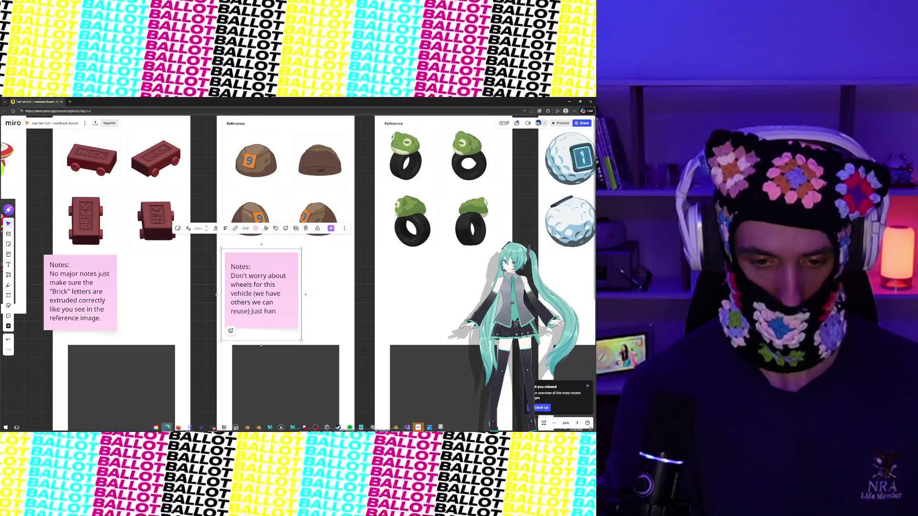
key("BackSpace")
key("BackSpace")
key("BackSpace")
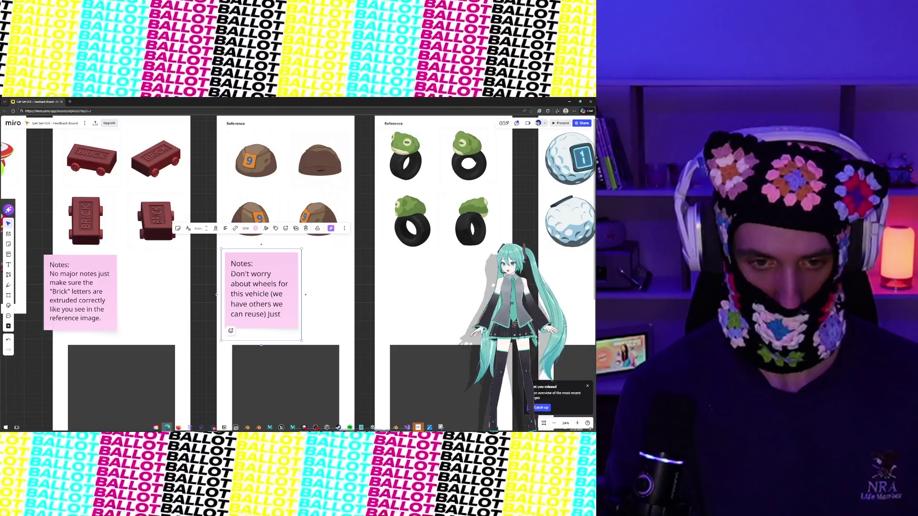
type("handle ")
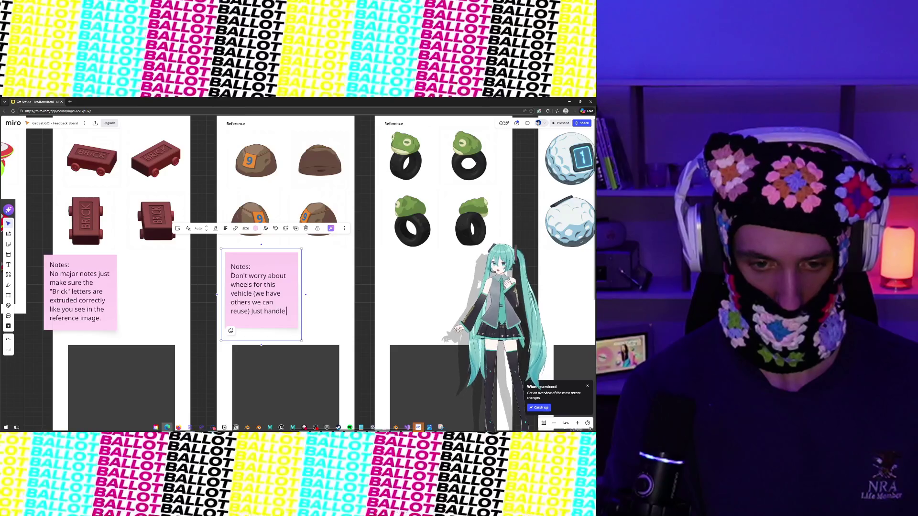
type("the rock and")
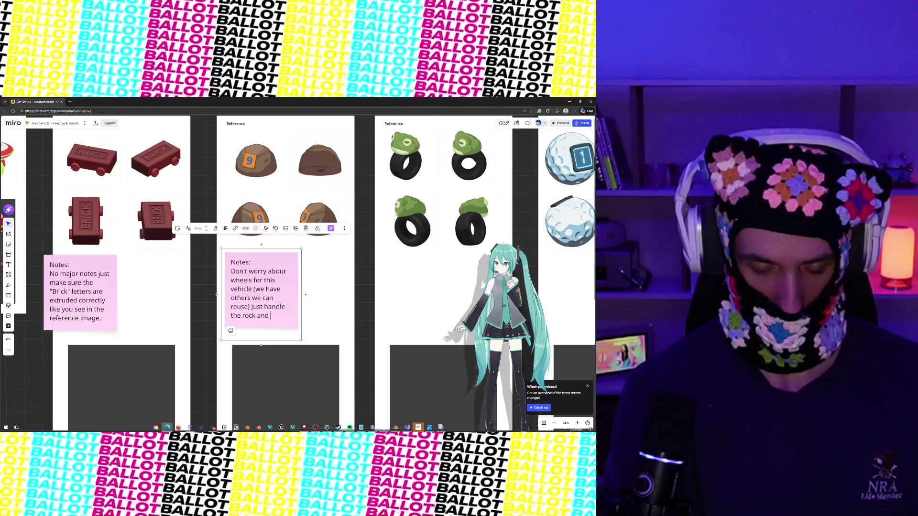
type("number tag (")
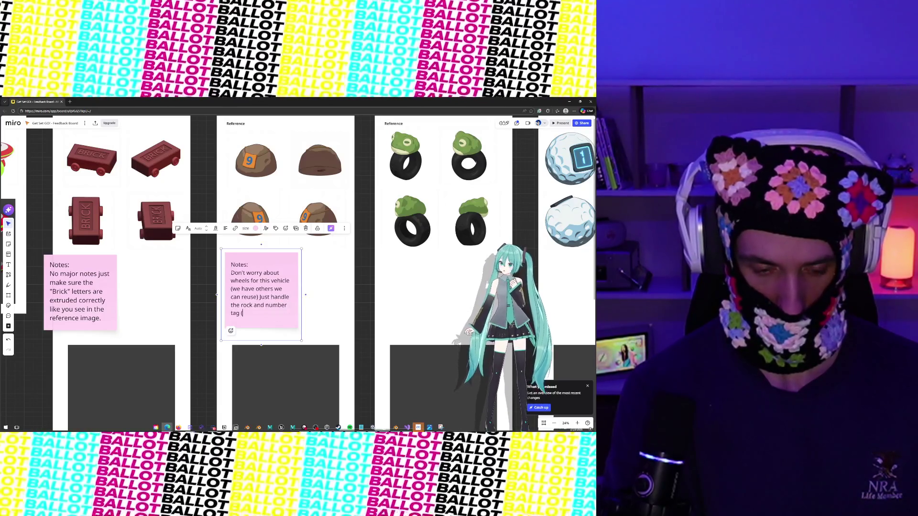
type("as us")
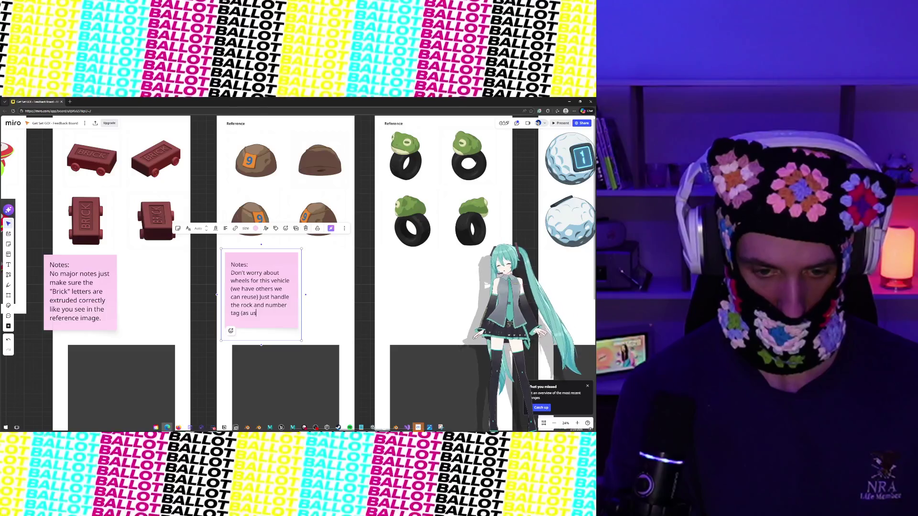
type("ual make sure it's")
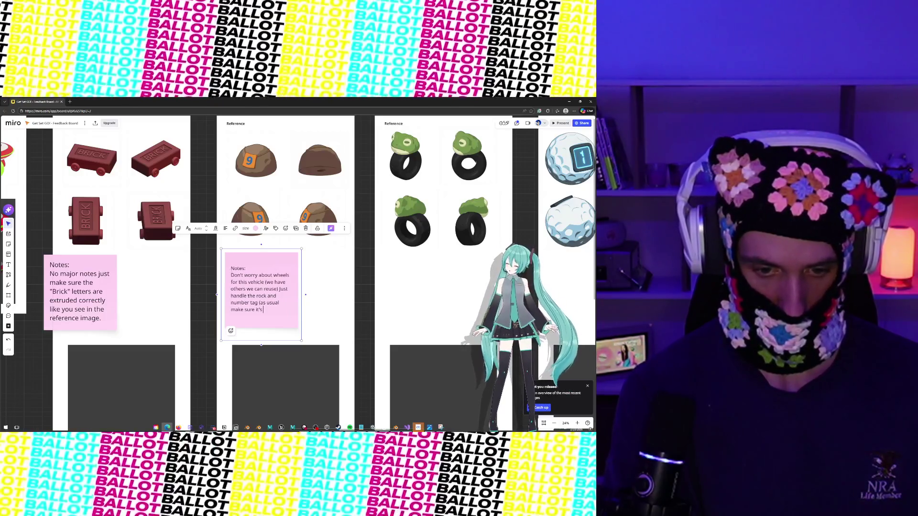
type(" all one conti")
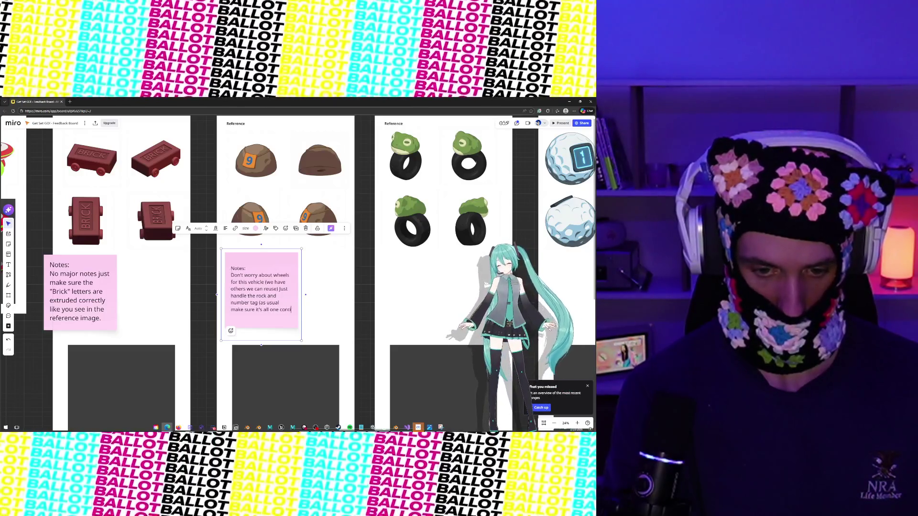
type("guou")
key("BackSpace")
type("mesh.")
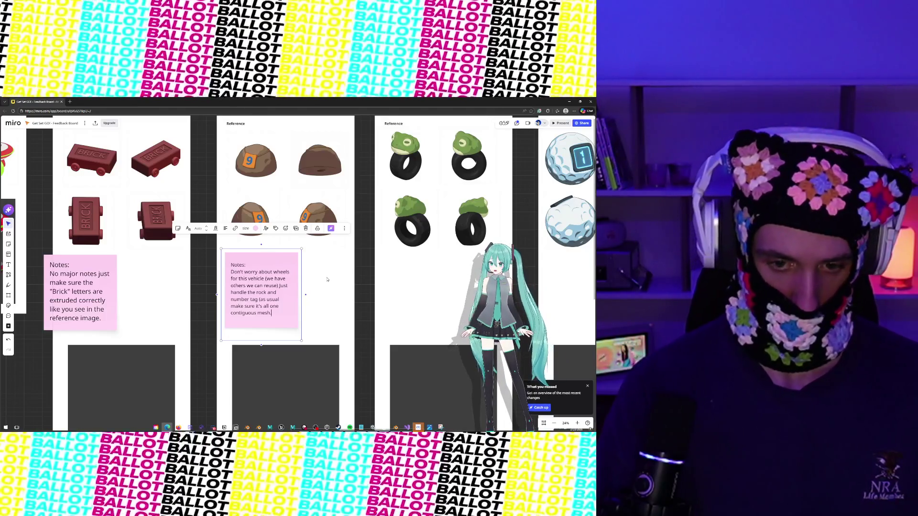
Add the line 'The bottom is flat and that is intended.' to the rock note.
key("ctrl+Home")
key("shift+Down")
key("Delete")
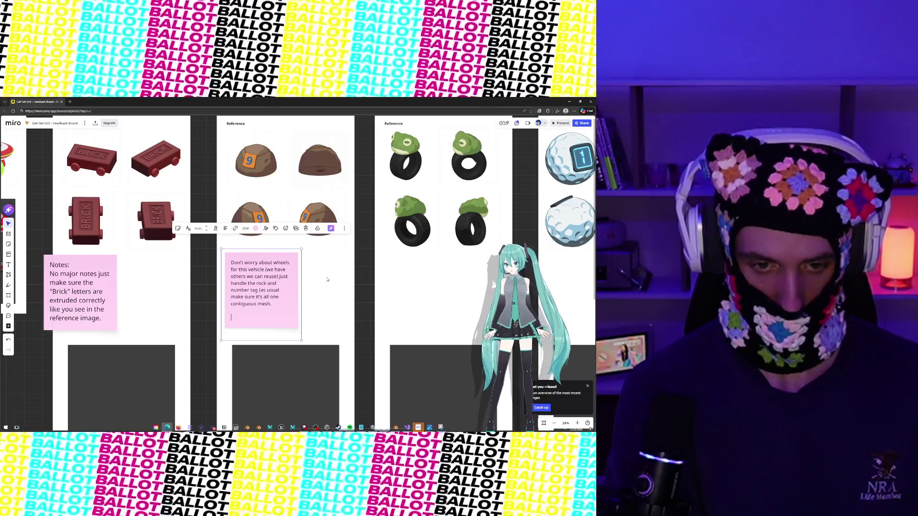
type("You")
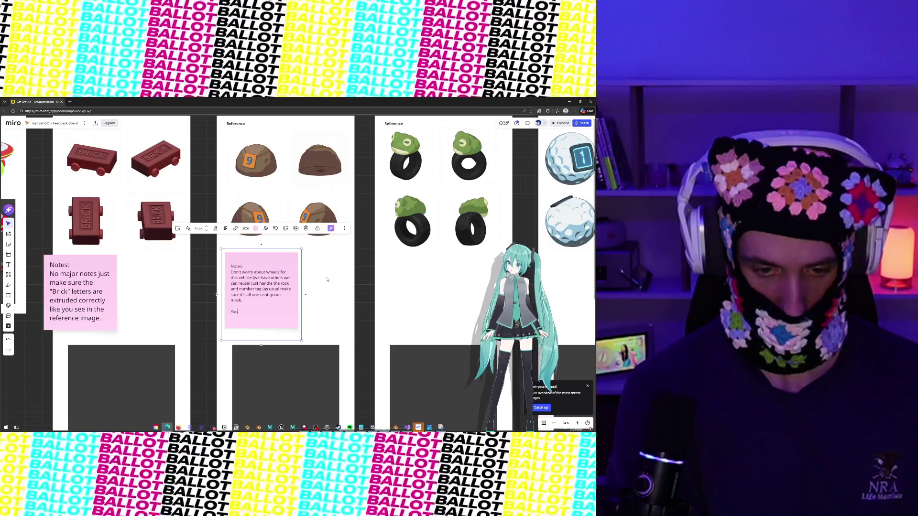
key("BackSpace")
key("BackSpace")
key("BackSpace")
type("The bottom is")
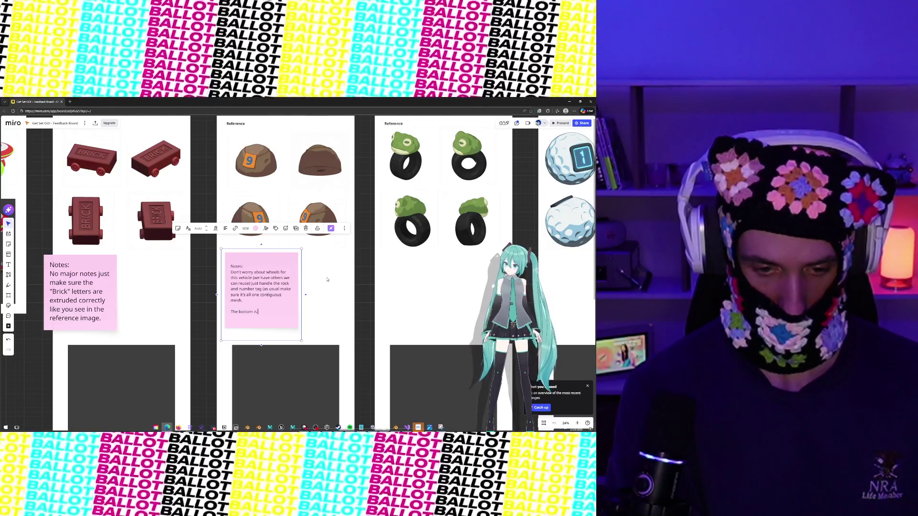
type(" flat ")
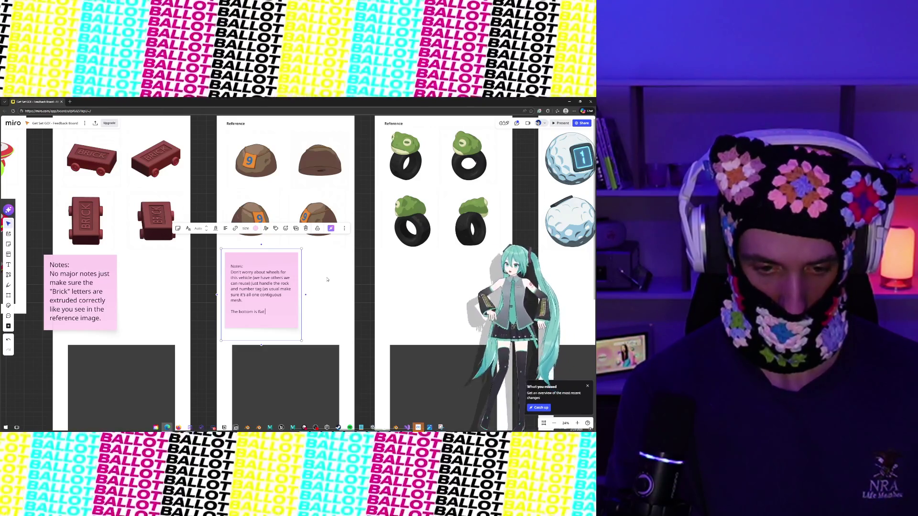
type("and that is intended.")
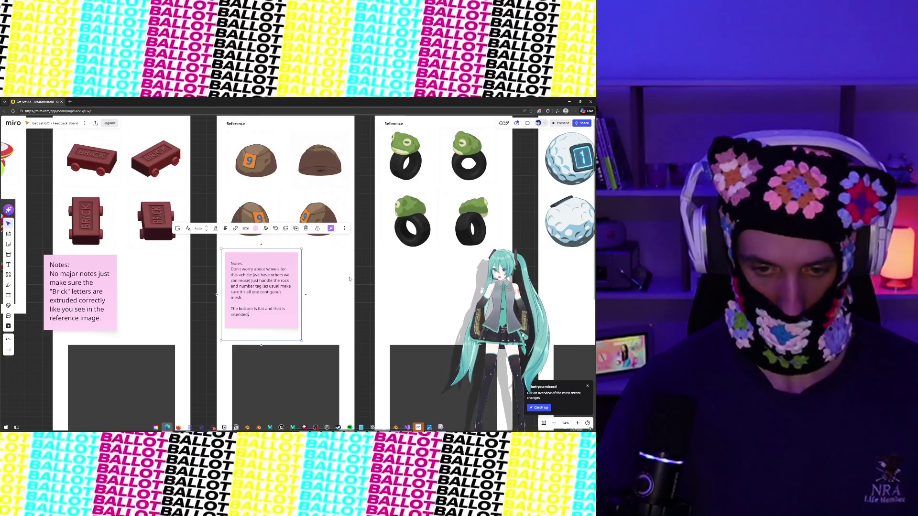
left_click(349, 279)
Duplicate the rock vehicle's note with Ctrl+D and drag the copy under the frog renders in the Boneca Vehicle frame.
scroll(392, 282, "right", 4)
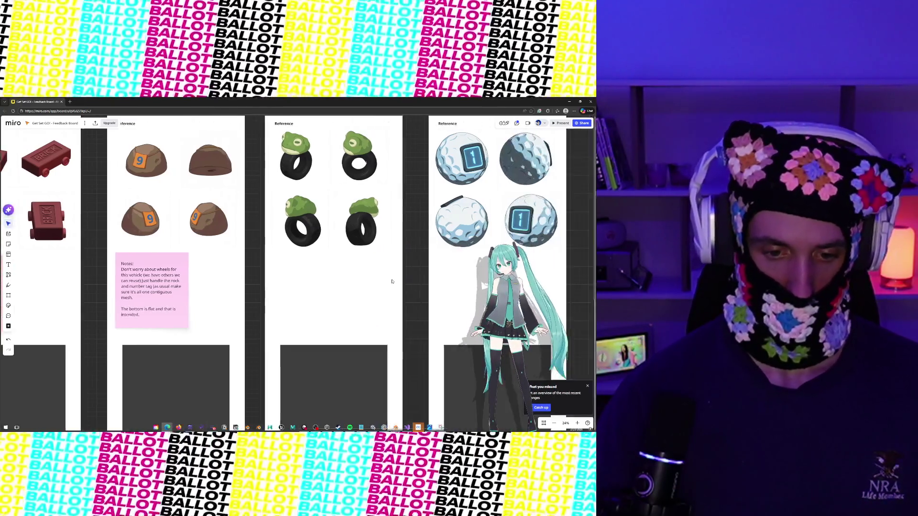
scroll(392, 282, "right", 2)
scroll(191, 292, "right", 3)
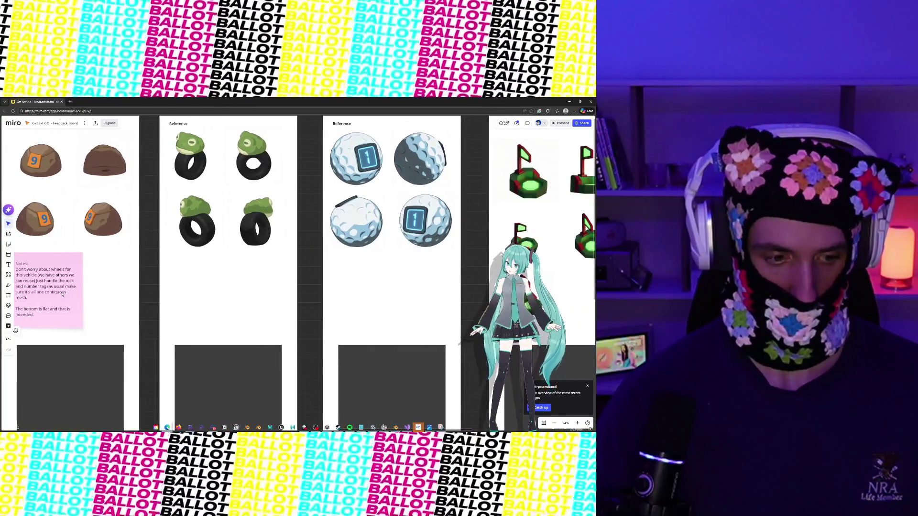
left_click(62, 295)
key("ctrl+d")
mouse_move(62, 295)
left_mouse_down()
mouse_move(205, 291)
mouse_move(175, 308)
mouse_move(175, 270)
mouse_move(163, 258)
left_mouse_up()
Write that, like the alien car, the frog head is the chassis and must be one contiguous piece of geometry.
type("Like the ")
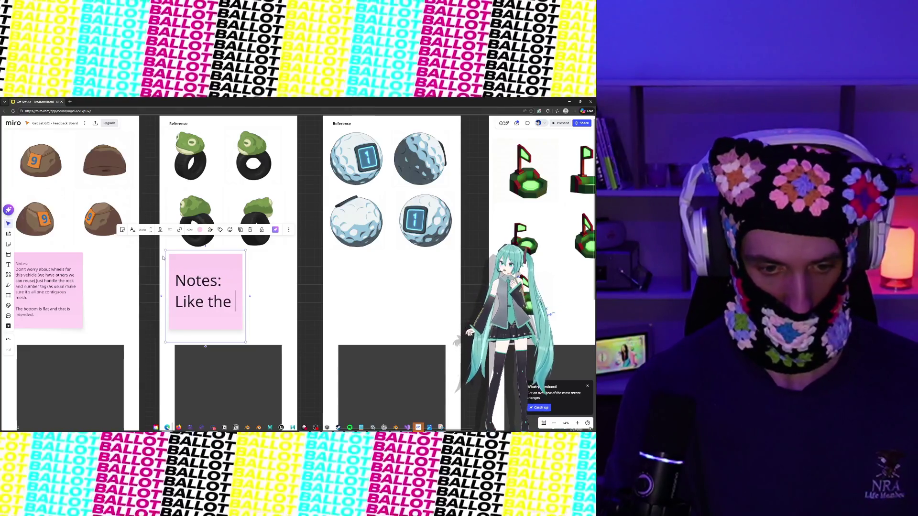
type("alien ")
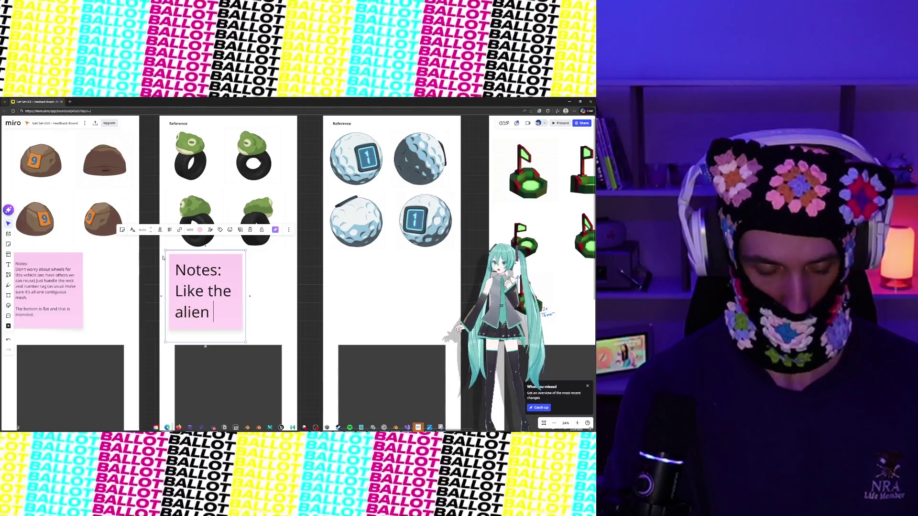
type("car, ")
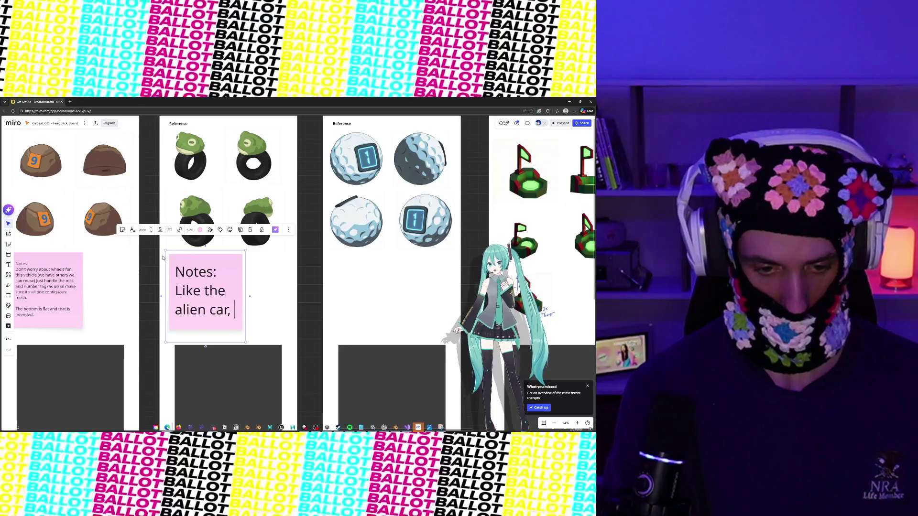
type("the frog head ")
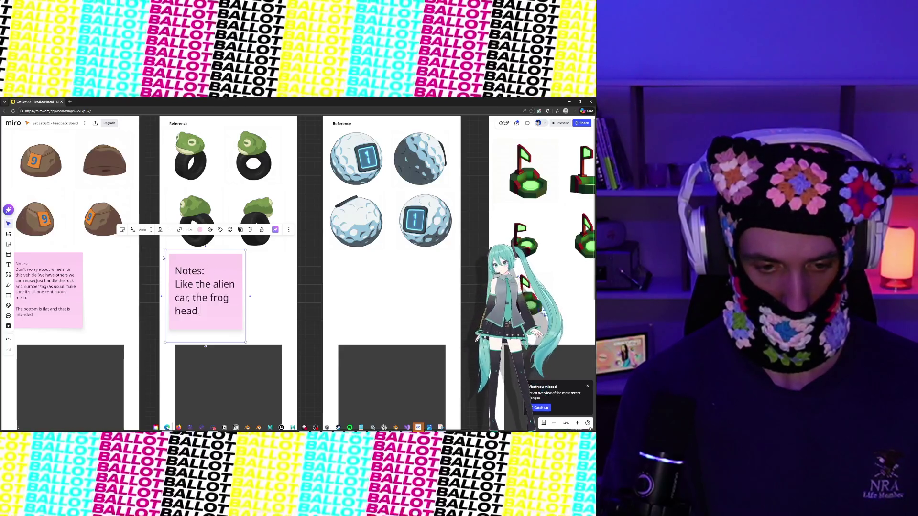
type("is the chas")
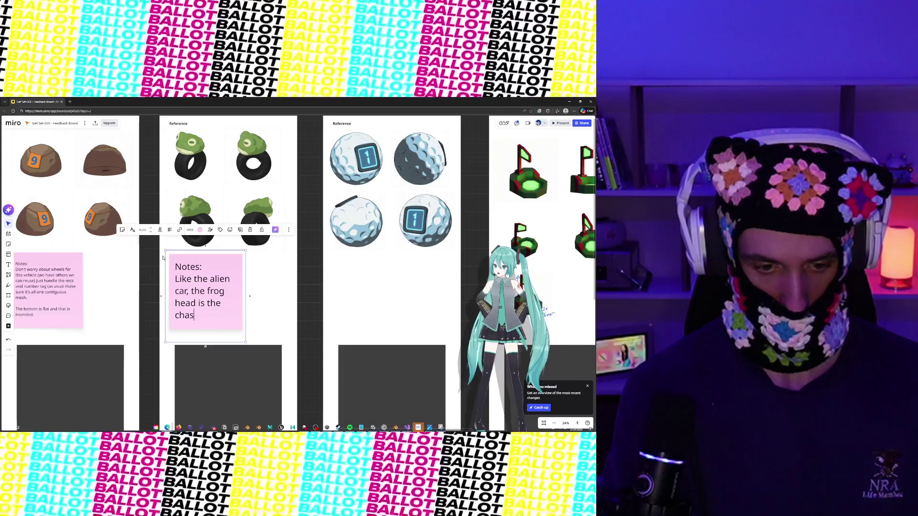
type("sis and the tire")
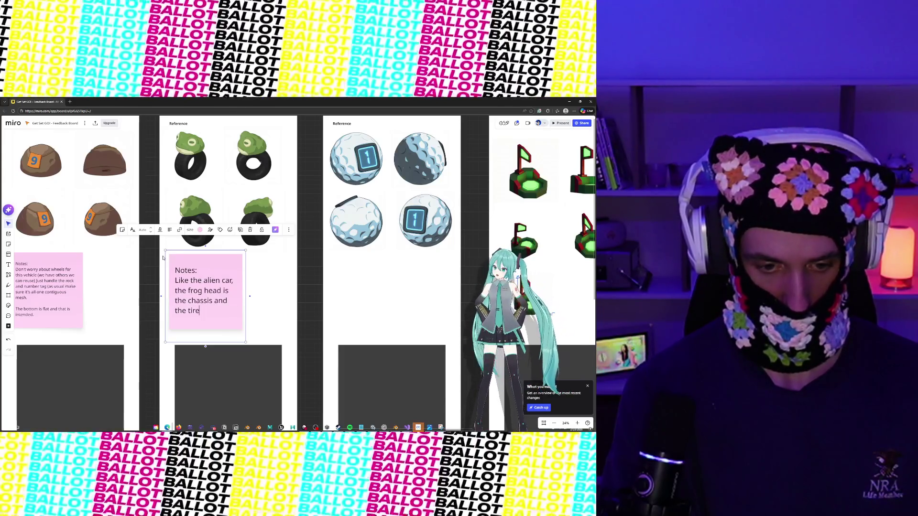
type(" is the wheel.")
key("Return")
key("Return")
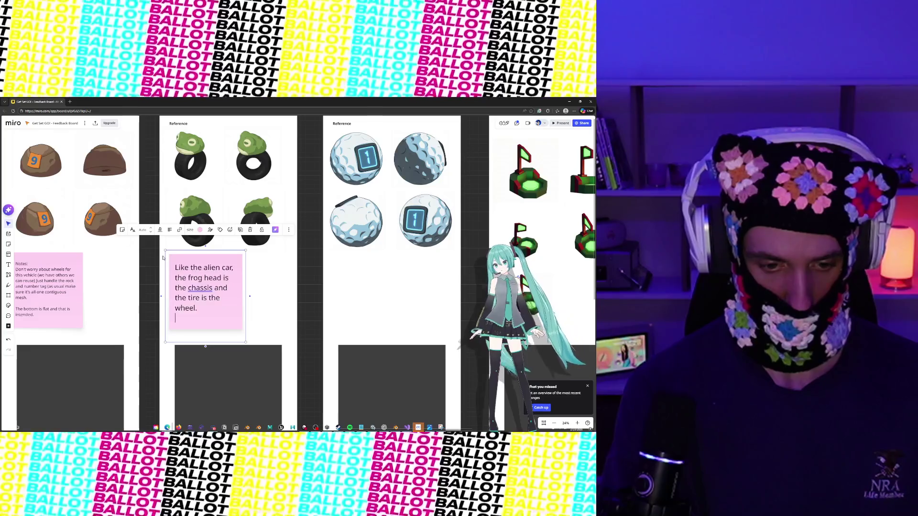
type("Make sure the ")
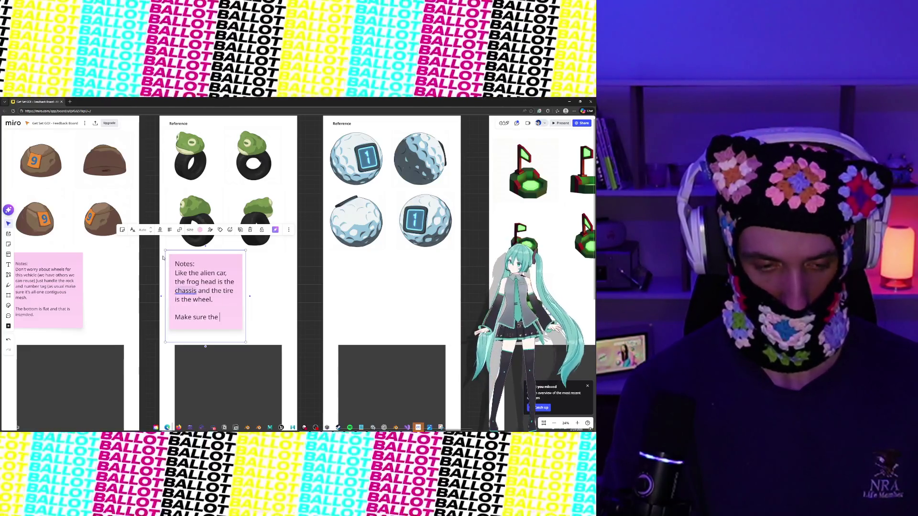
type("frog head ")
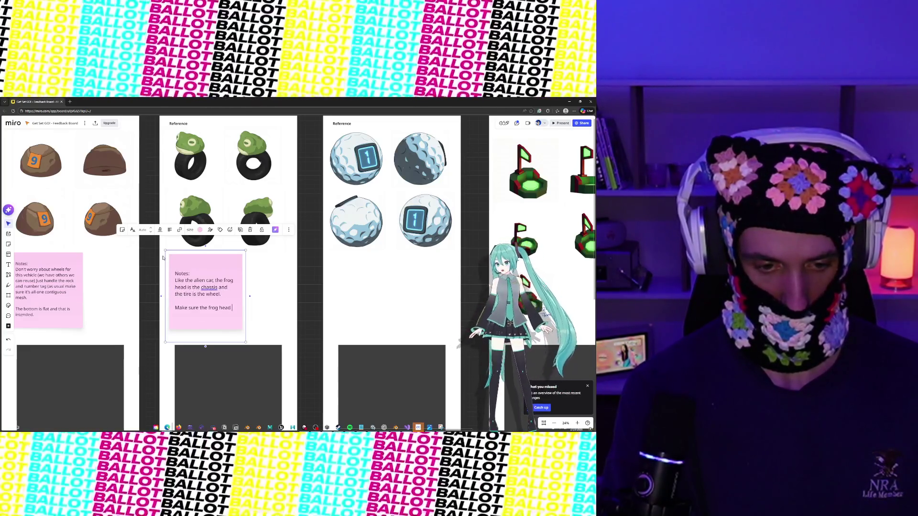
type("is one contiguo")
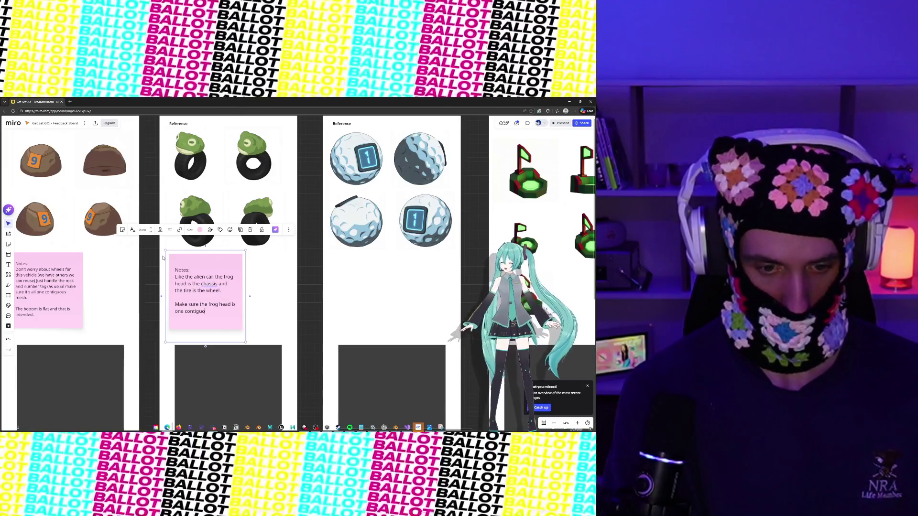
type("us piece of gie")
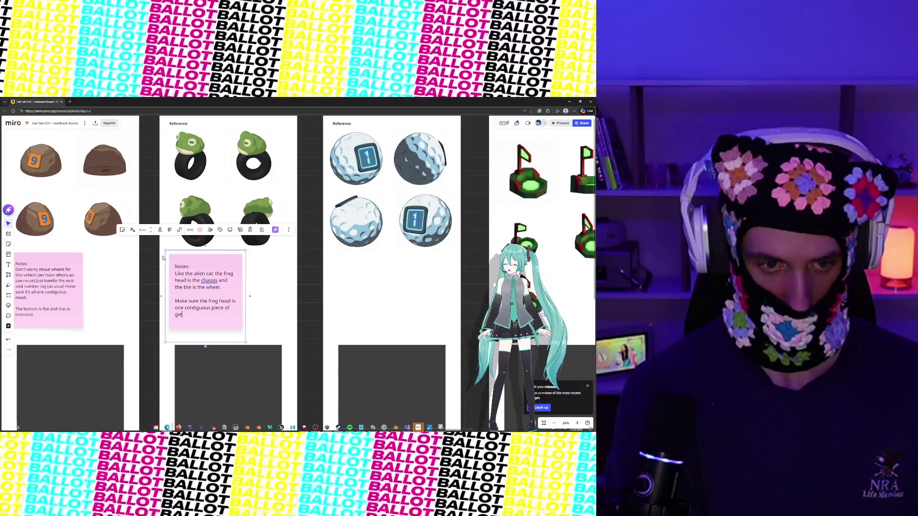
type("ometry and")
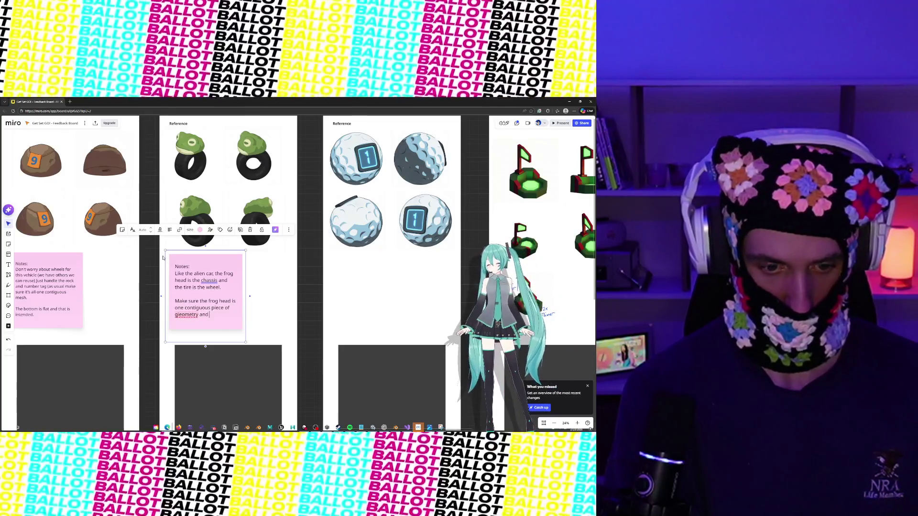
scroll(160, 273, "down", 1)
right_click(186, 268)
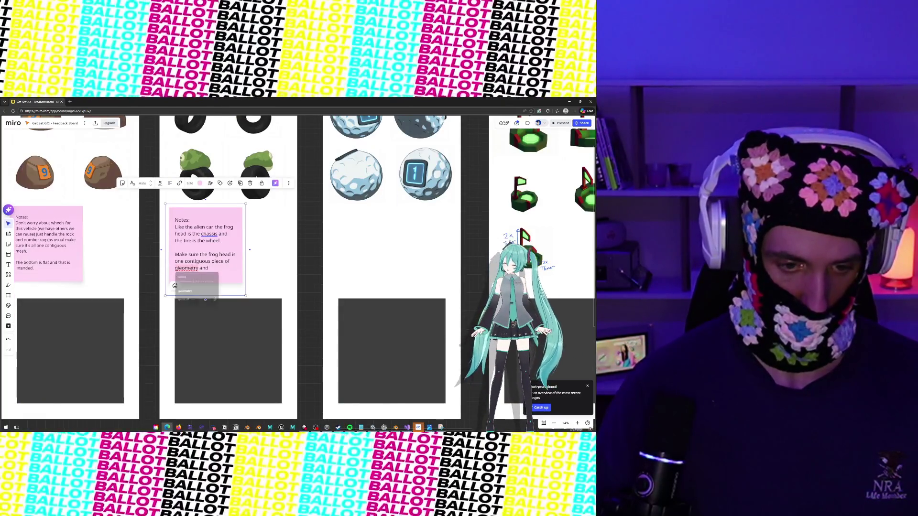
key("Escape")
right_click(185, 268)
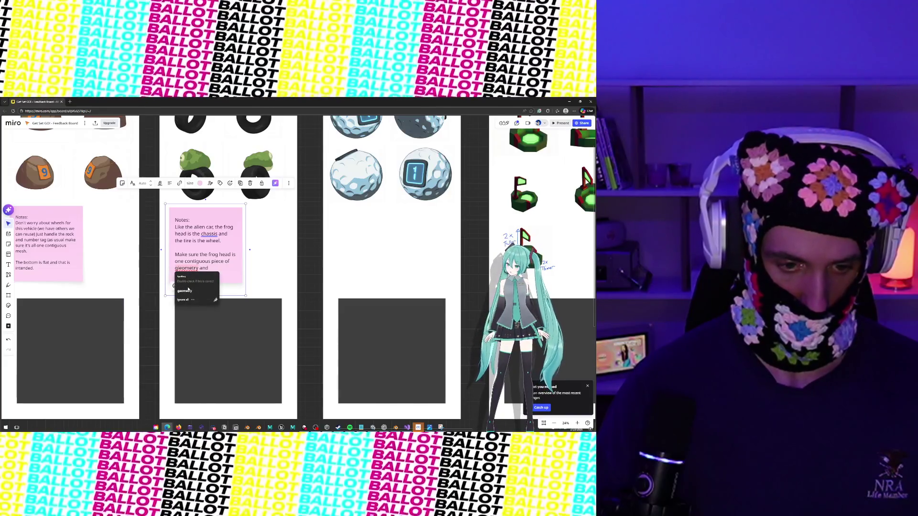
left_click(189, 276)
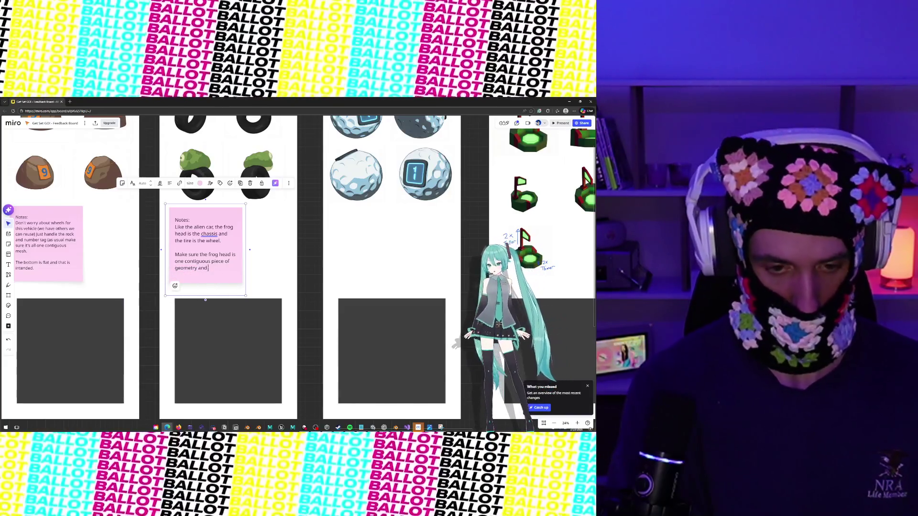
Add that the tire is its own separate contiguous mesh, correcting 'it's' to 'its'.
type("t")
type("he tire ")
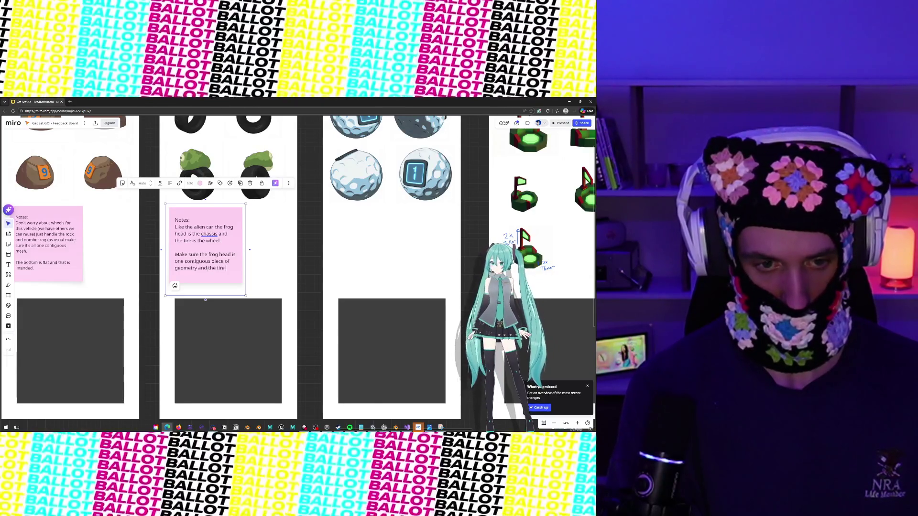
type("is it's o")
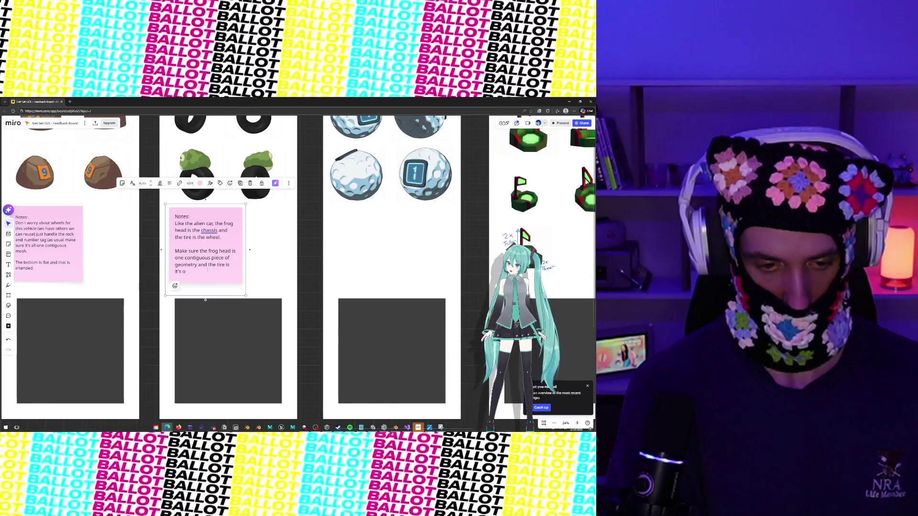
type("nwwn separate")
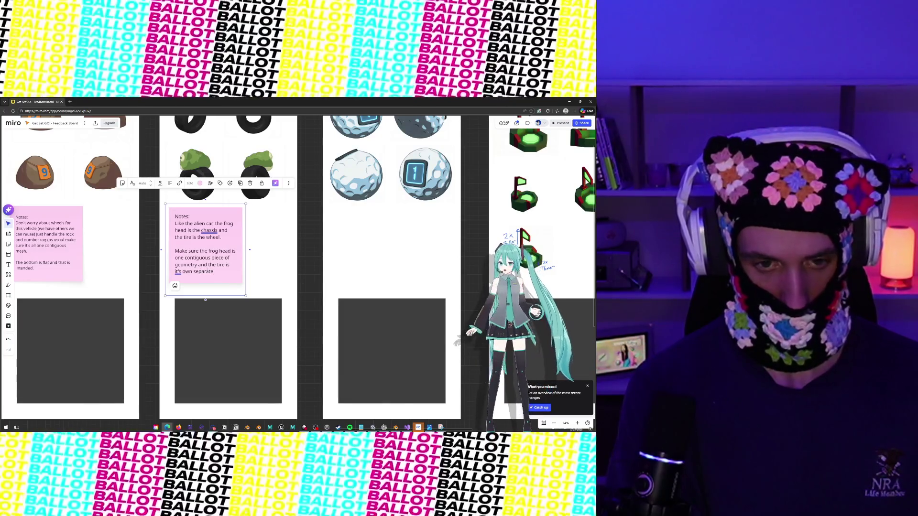
type(" mesh")
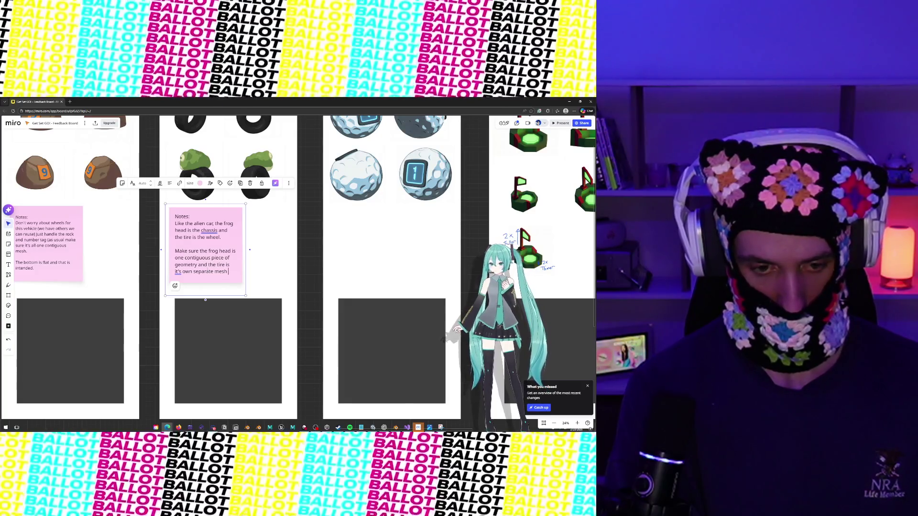
key("BackSpace")
key("BackSpace")
key("BackSpace")
type("c")
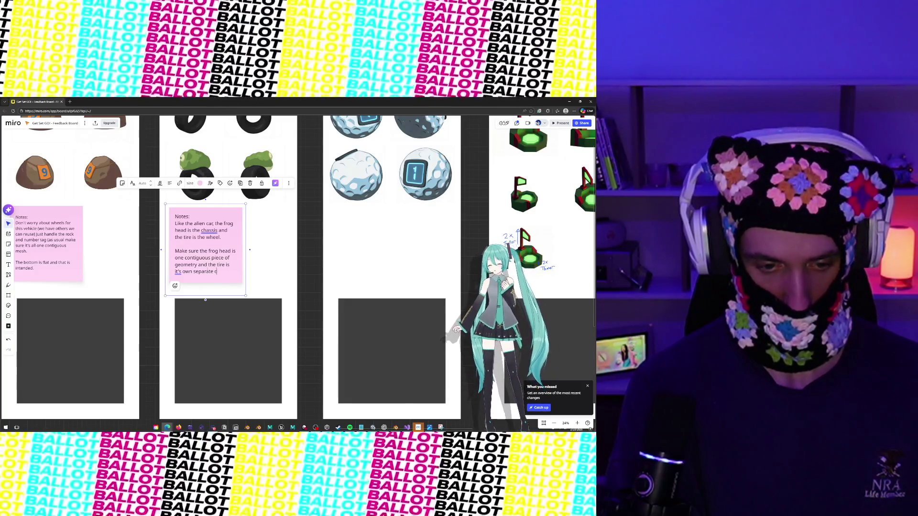
type("ontiguous mesh.")
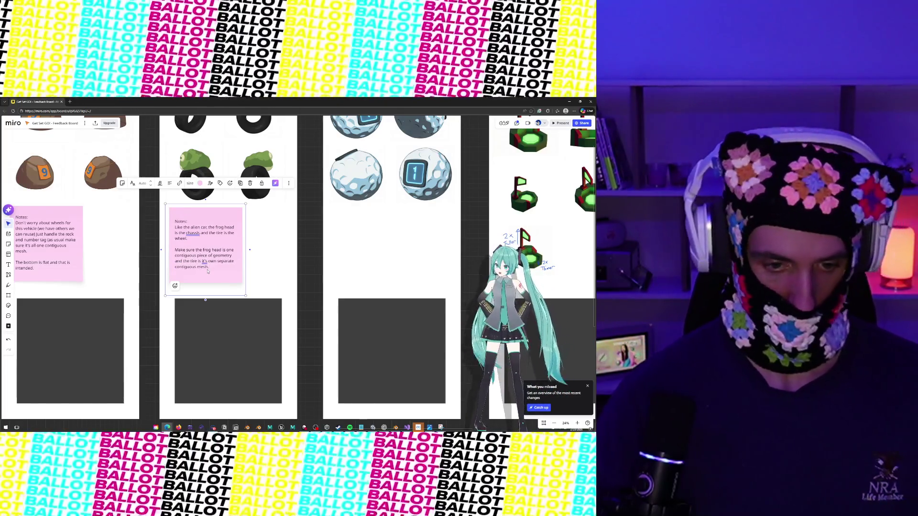
double_click(204, 261)
type("its")
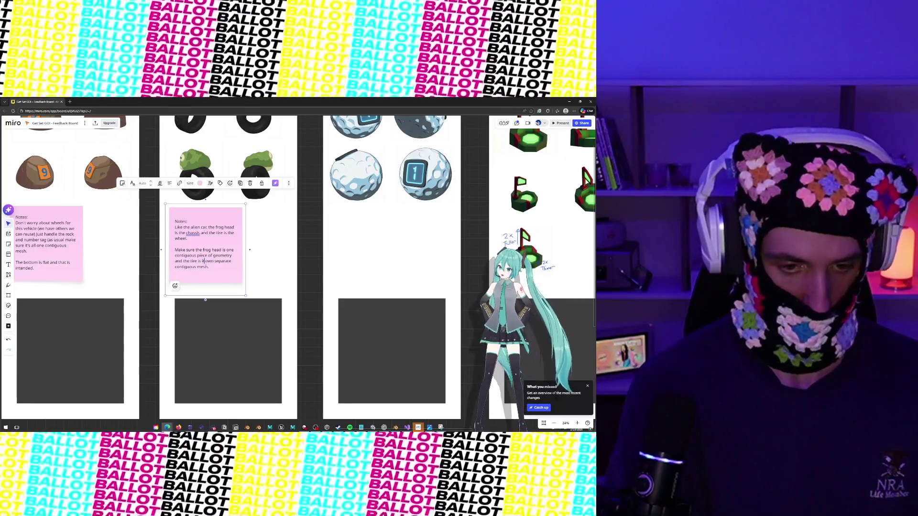
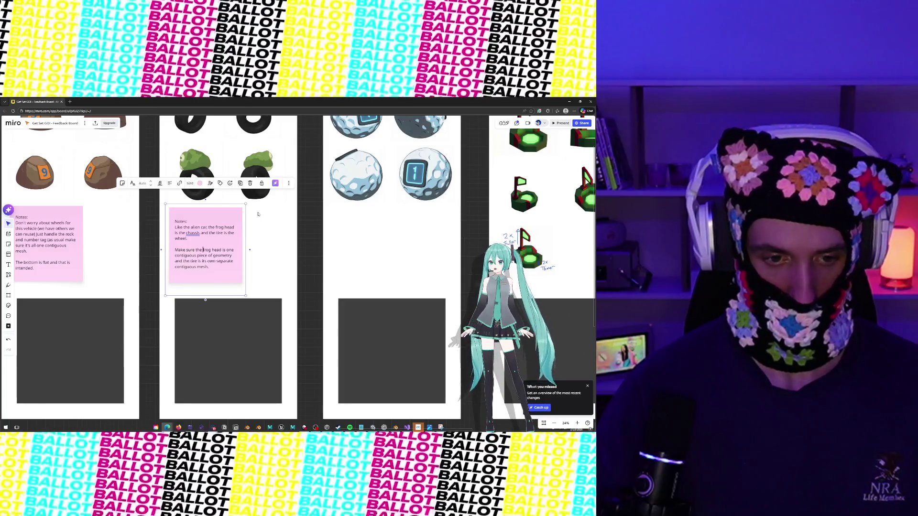
Add a paragraph to the frog-head vehicle's note about drawing the nose, mouth and eyes with geo.
key("Escape")
scroll(230, 237, "up", 3)
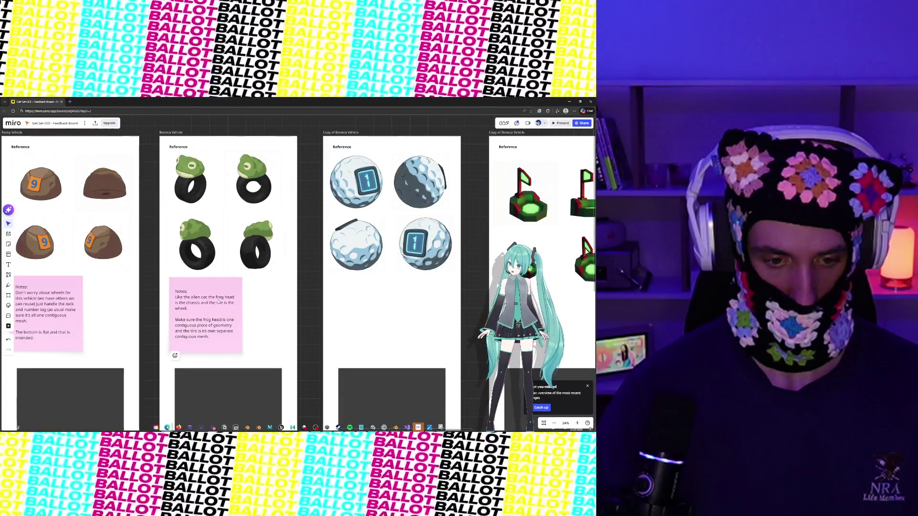
double_click(219, 302)
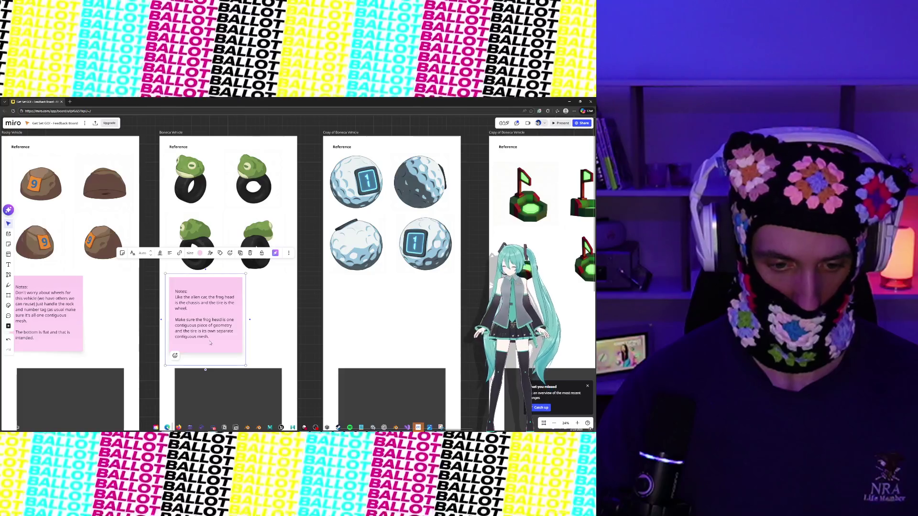
key("Return")
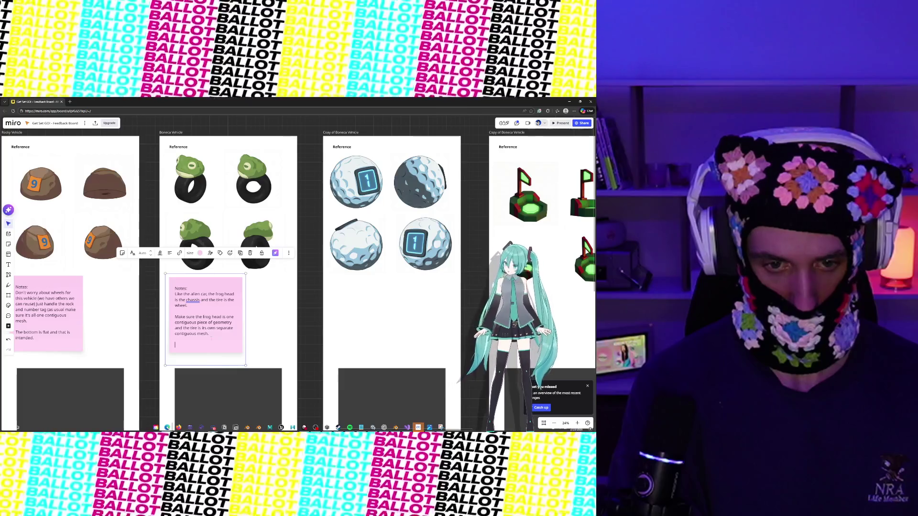
type("Try to dr")
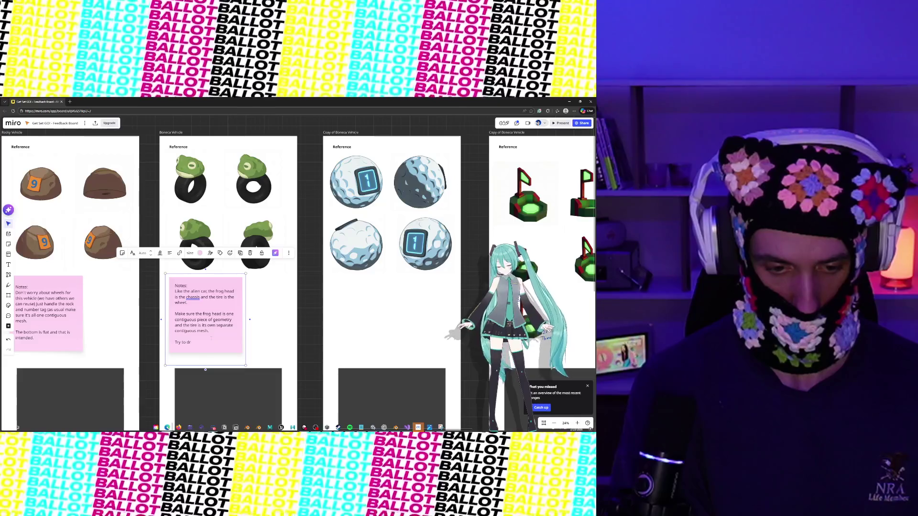
type("aw in the d")
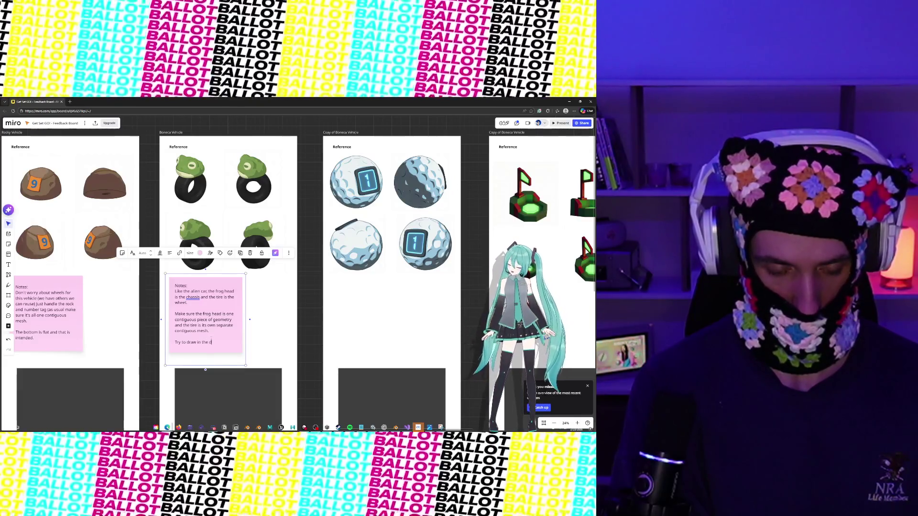
type("etails fo")
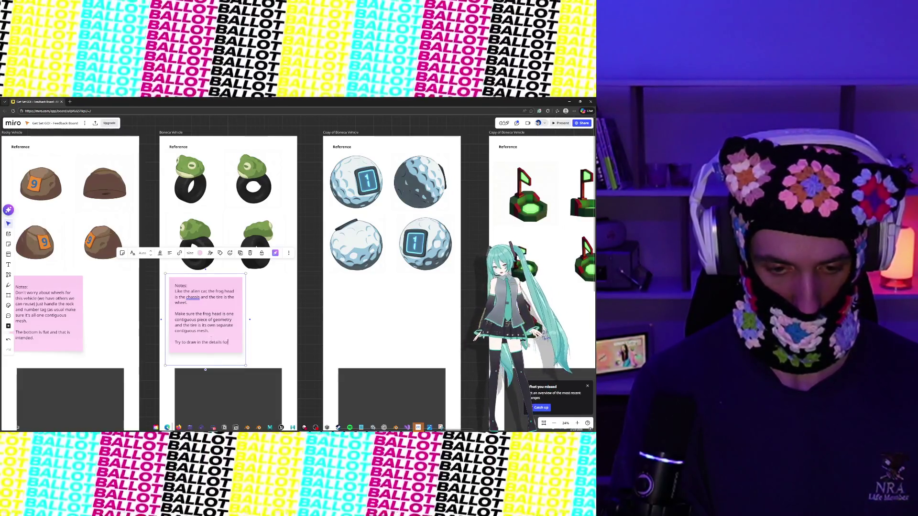
type("r these and mouth")
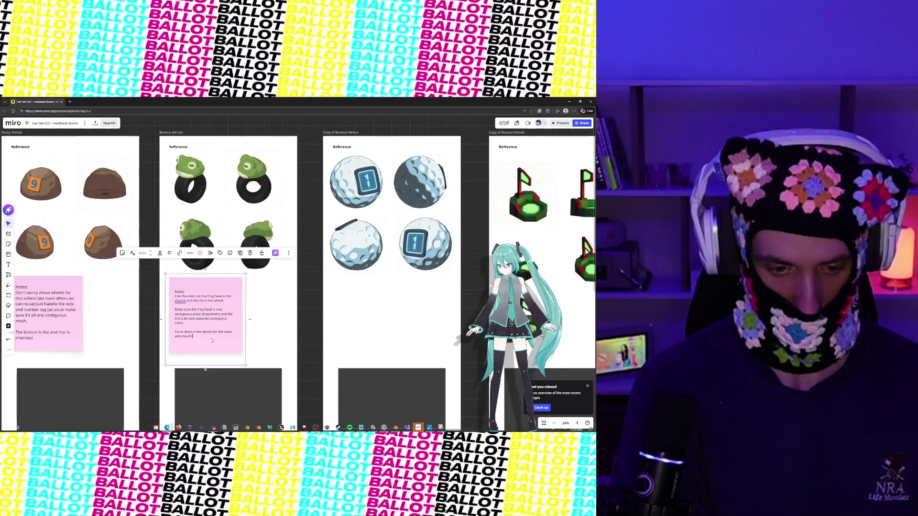
type(" with the mo")
type("ethods")
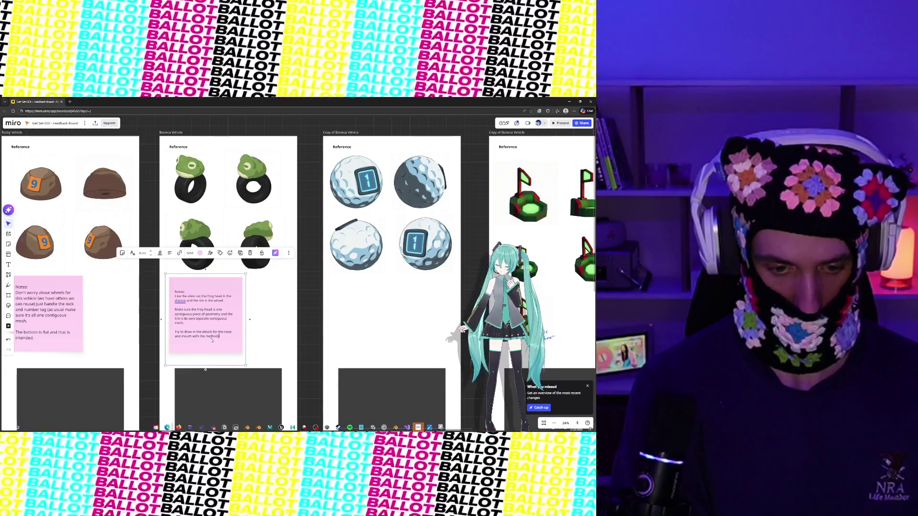
type(" we h been using for painting")
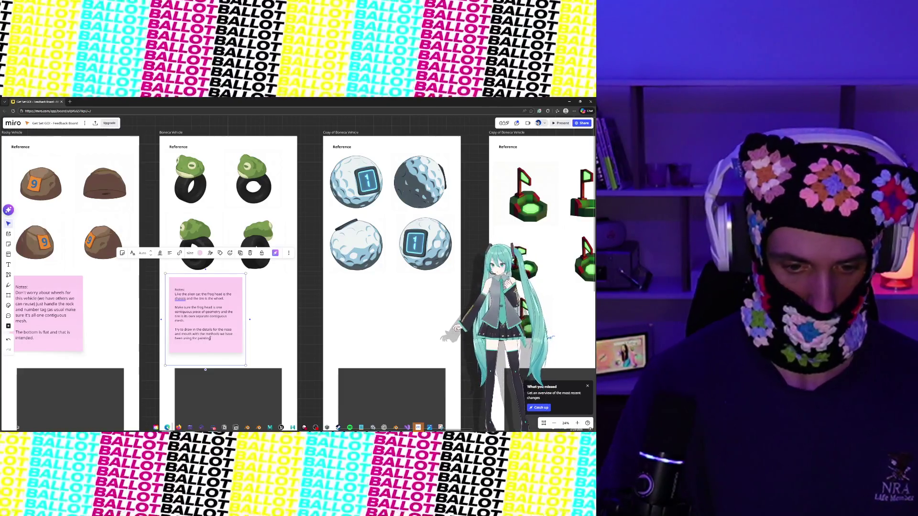
key("BackSpace")
key("BackSpace")
key("BackSpace")
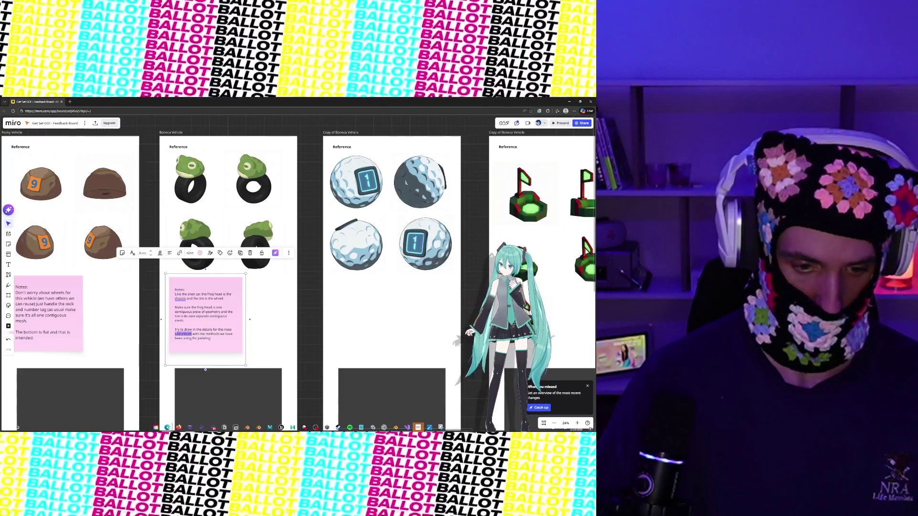
type("s")
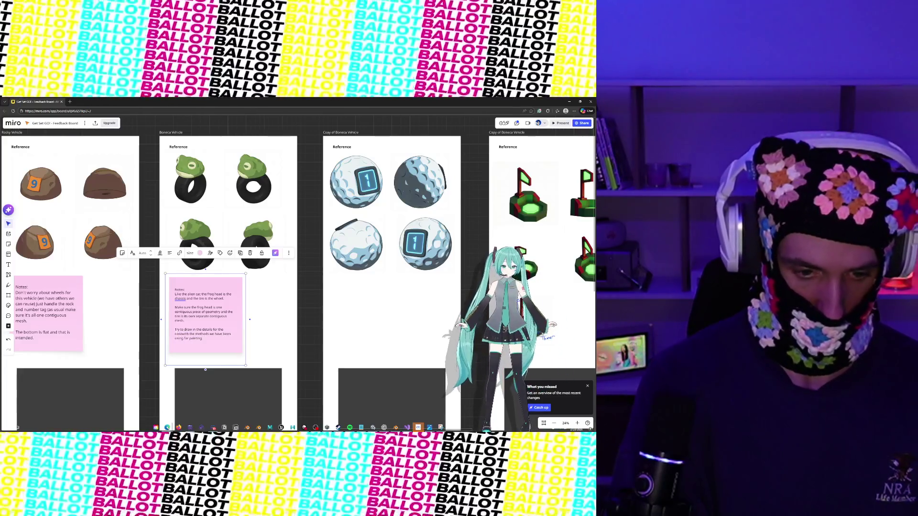
key("BackSpace")
type(", mouth and")
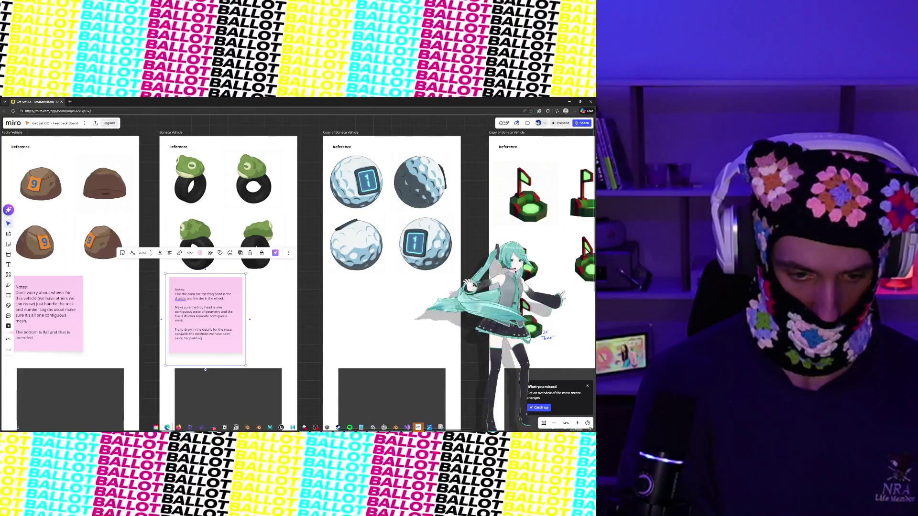
type("eyes ")
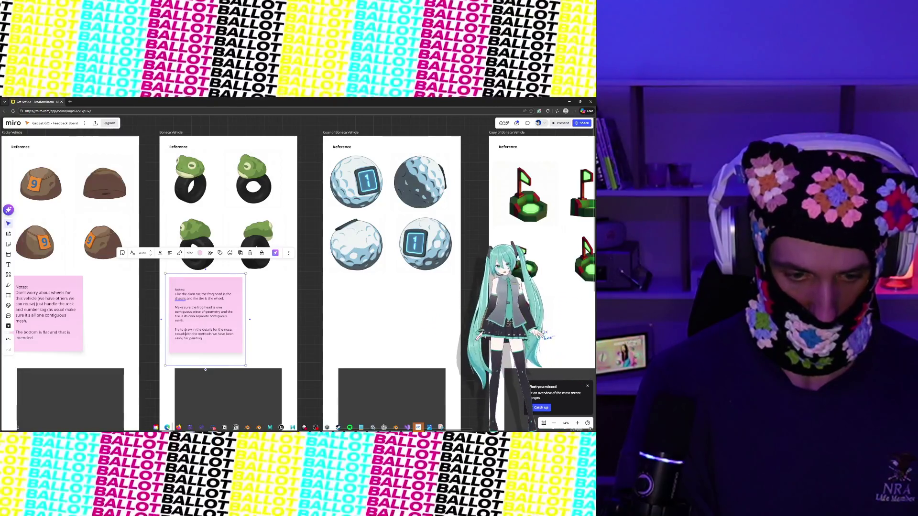
type("s")
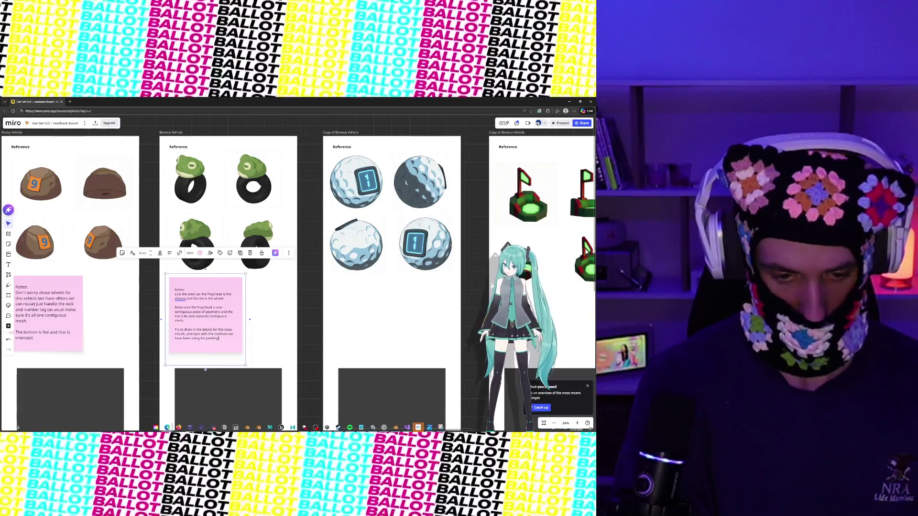
type("with")
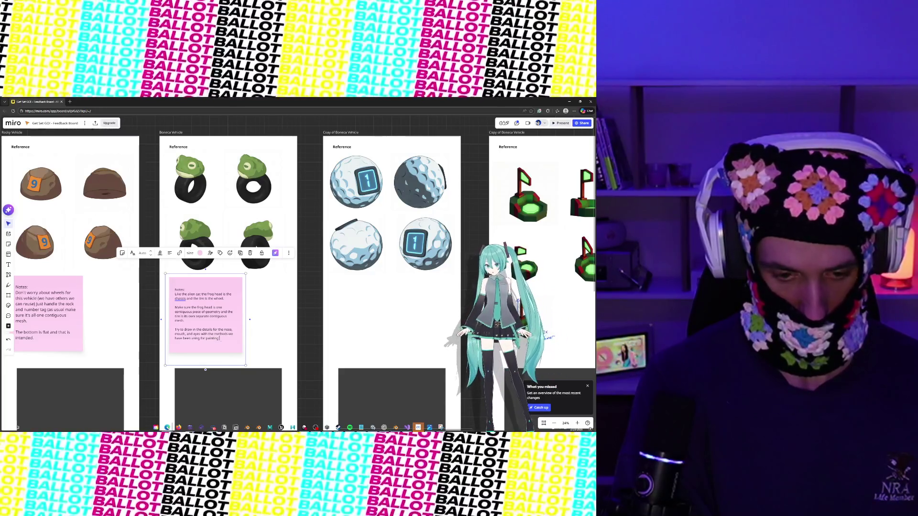
type(" geo")
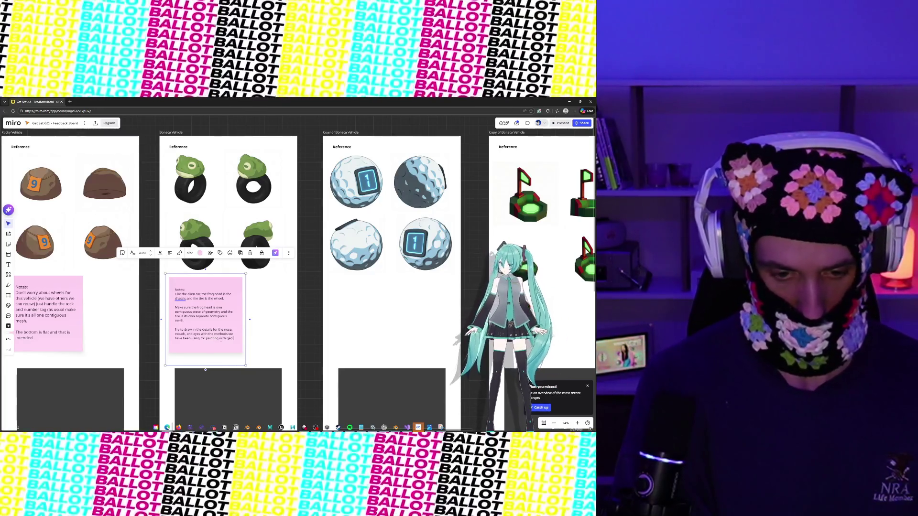
type(".")
left_click(310, 276)
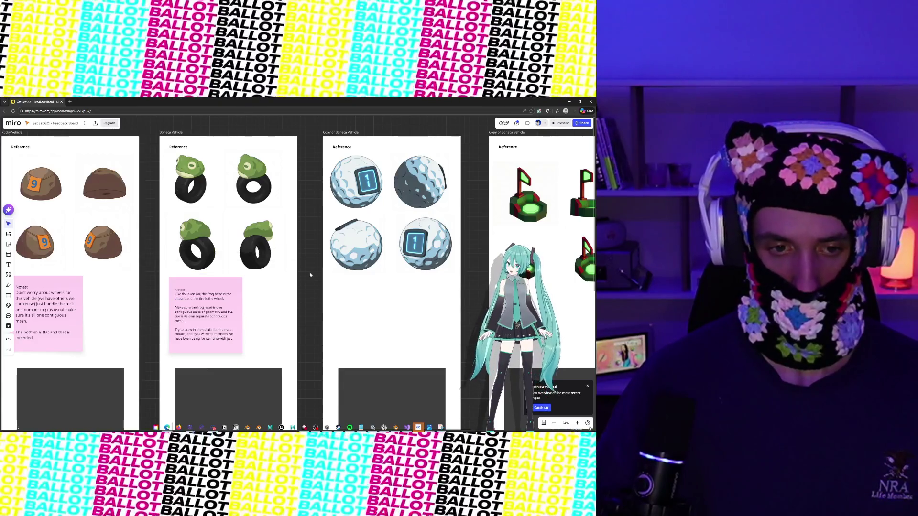
Alt-drag a copy of the frog-head vehicle's sticky note into the golf-ball frame.
scroll(320, 305, "right", 5)
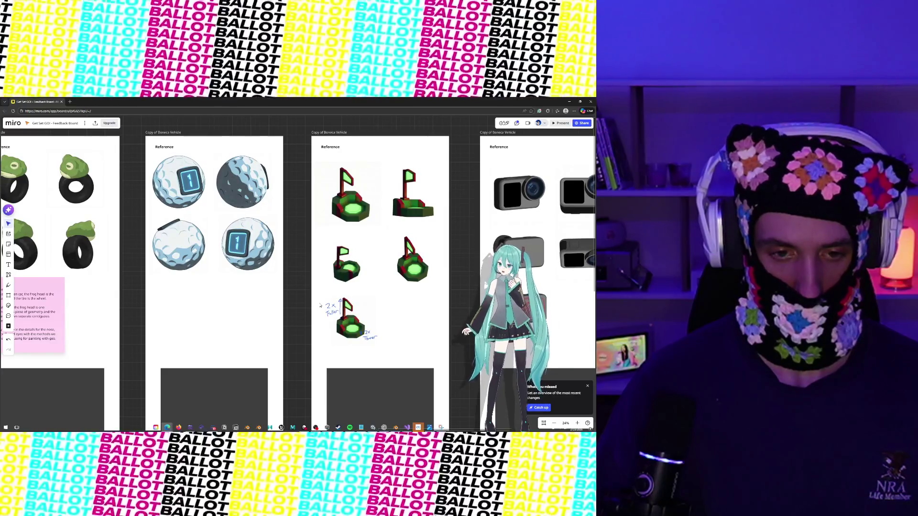
left_click(60, 308)
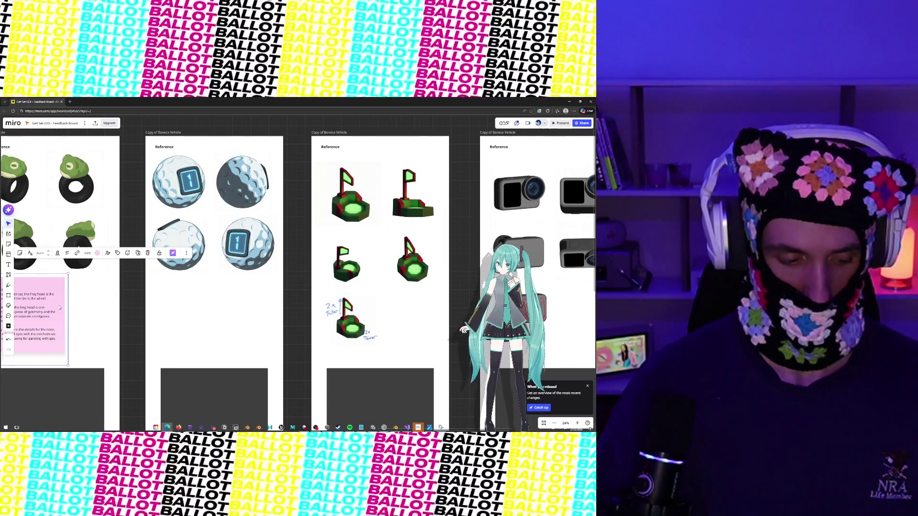
scroll(337, 317, "down", 2)
left_click_drag(101, 307, 217, 308)
triple_click(221, 327)
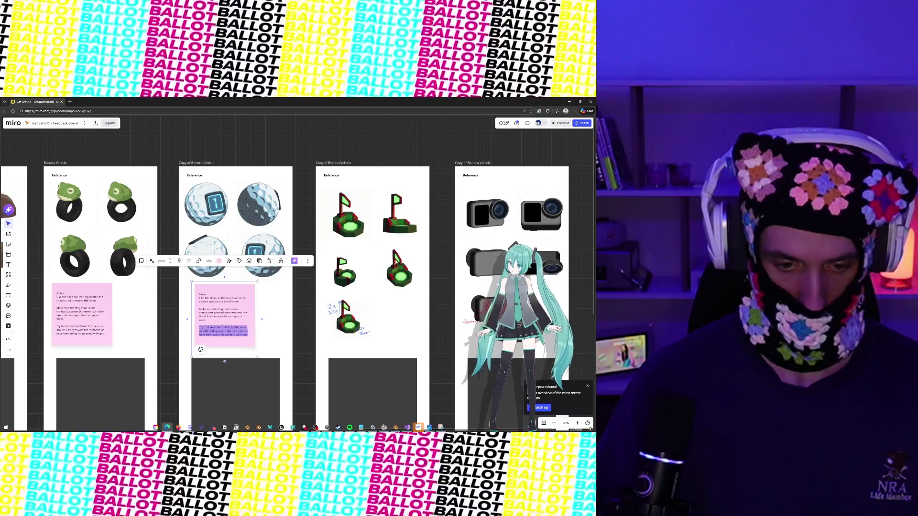
Rewrite the copied note: no major notes; make the screen edge emissive like the reference image.
mouse_move(247, 335)
left_mouse_down()
mouse_move(199, 321)
mouse_move(199, 297)
left_mouse_up()
type("No m")
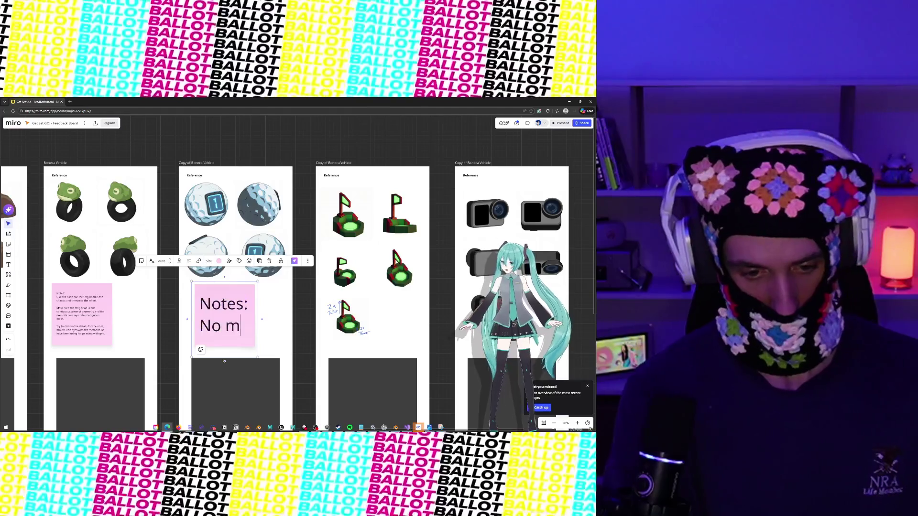
type("ajor notes")
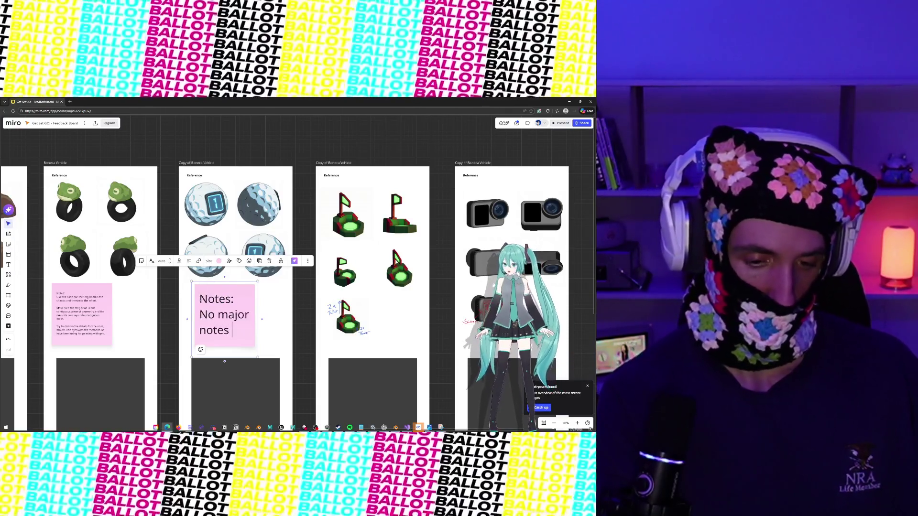
type(" here. Ju")
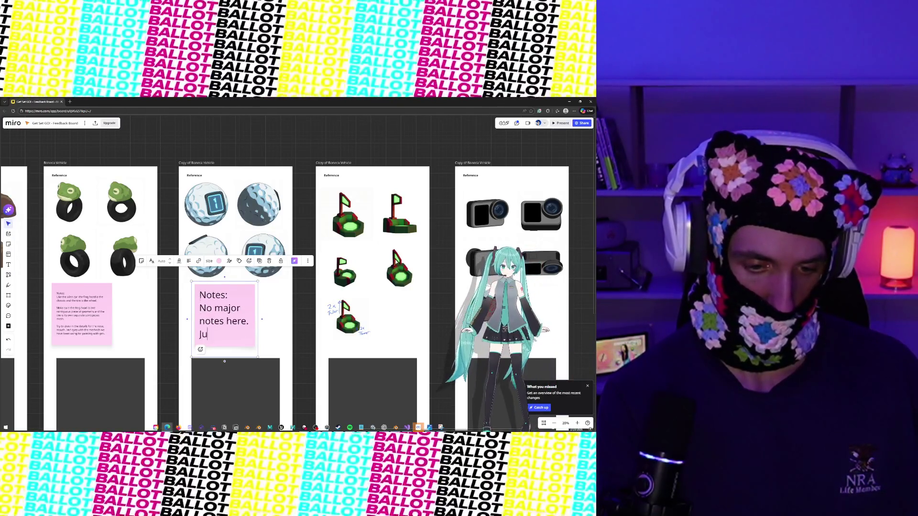
type("st repeat")
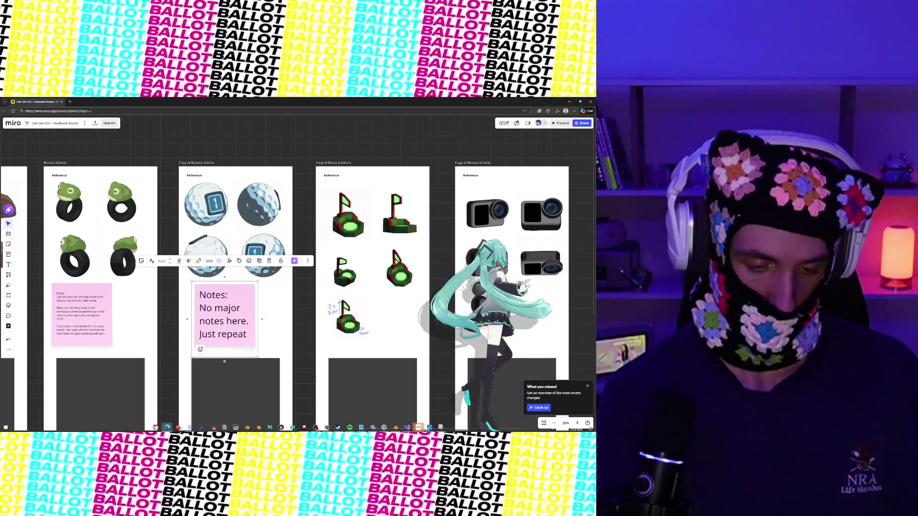
key("BackSpace")
key("BackSpace")
key("BackSpace")
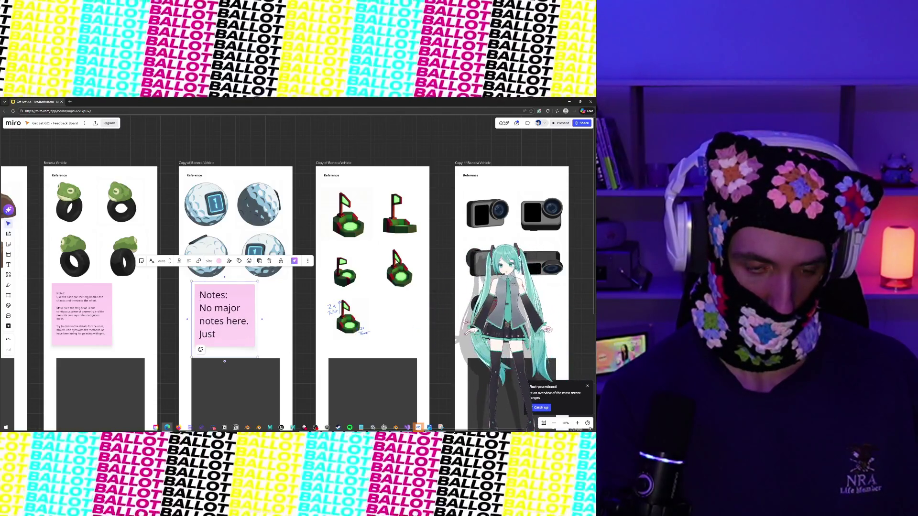
key("BackSpace")
key("BackSpace")
key("BackSpace")
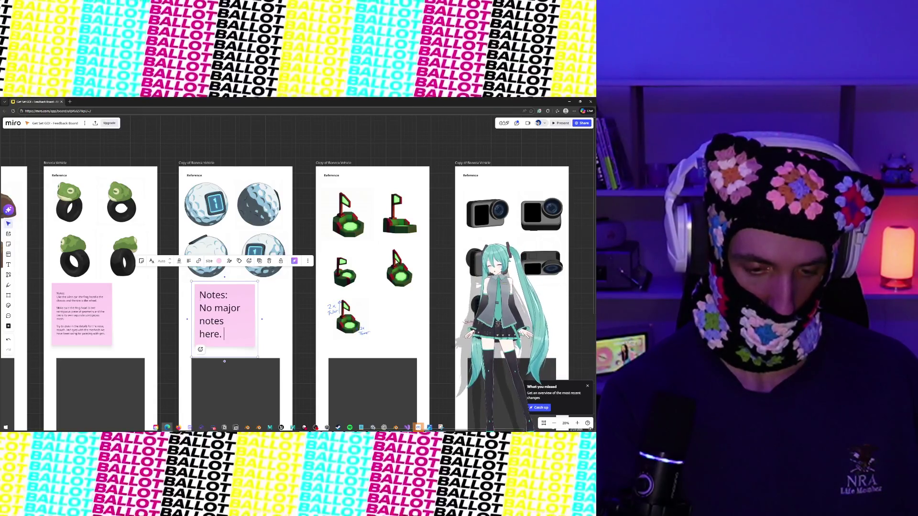
type("M")
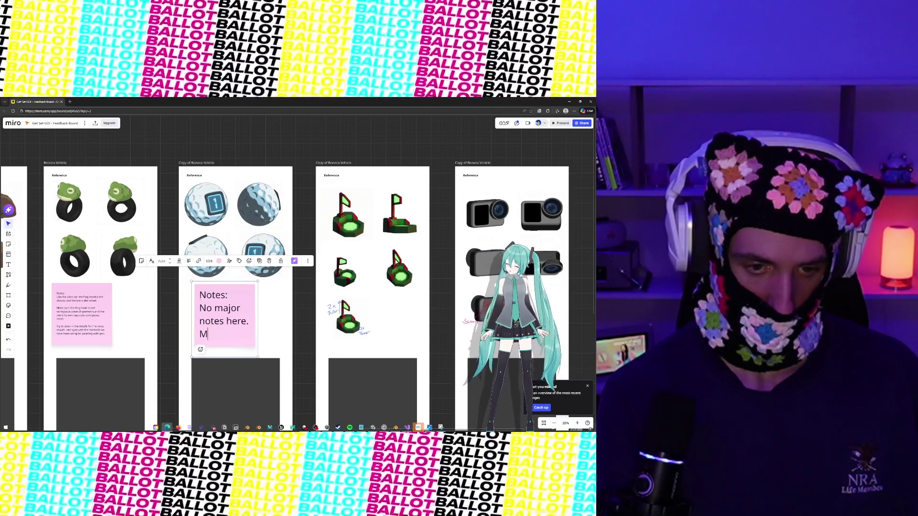
key("BackSpace")
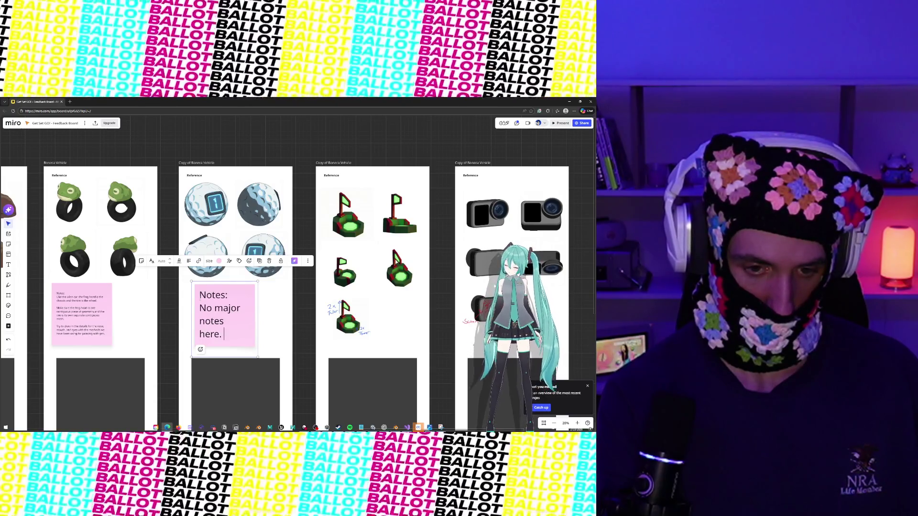
type("You can make the ")
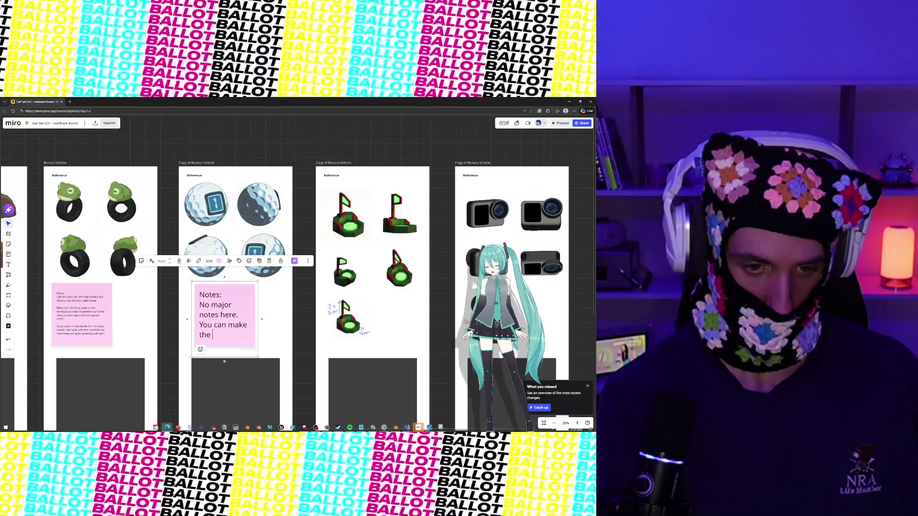
type("screen emissive ")
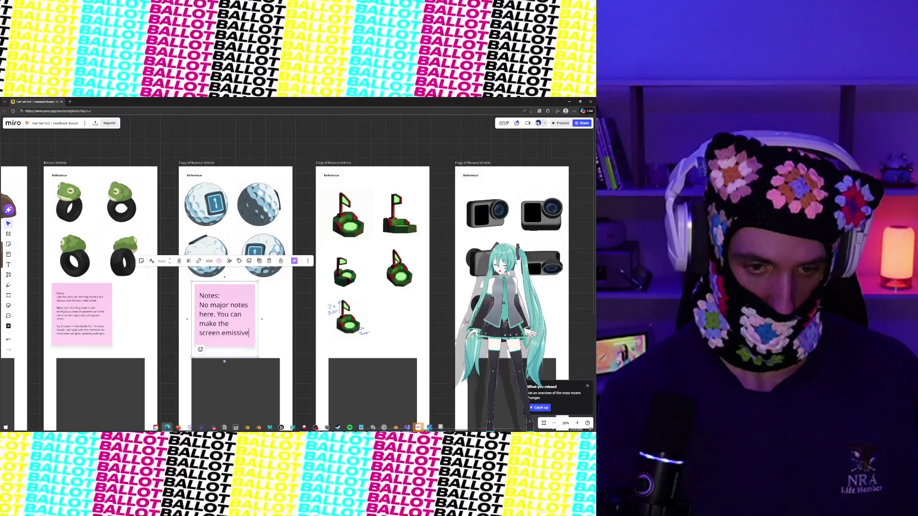
type("around the edge of")
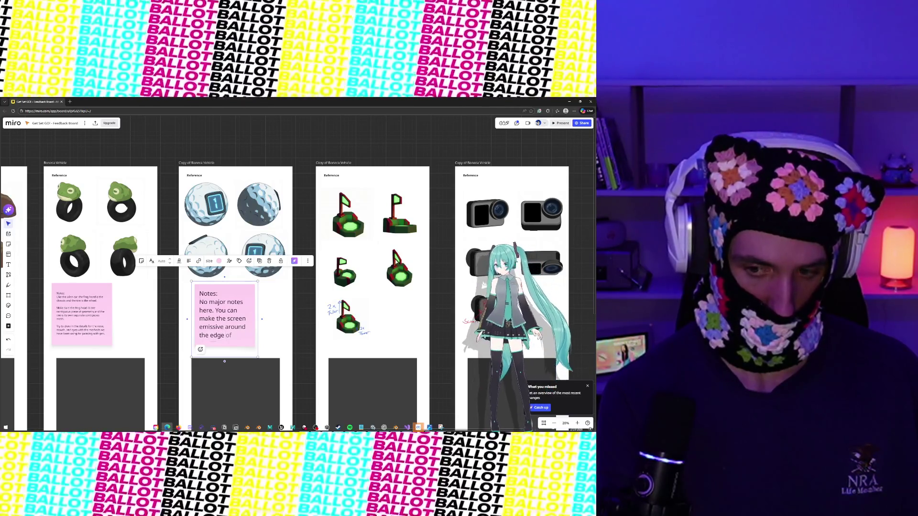
key("BackSpace")
key("BackSpace")
type("like y")
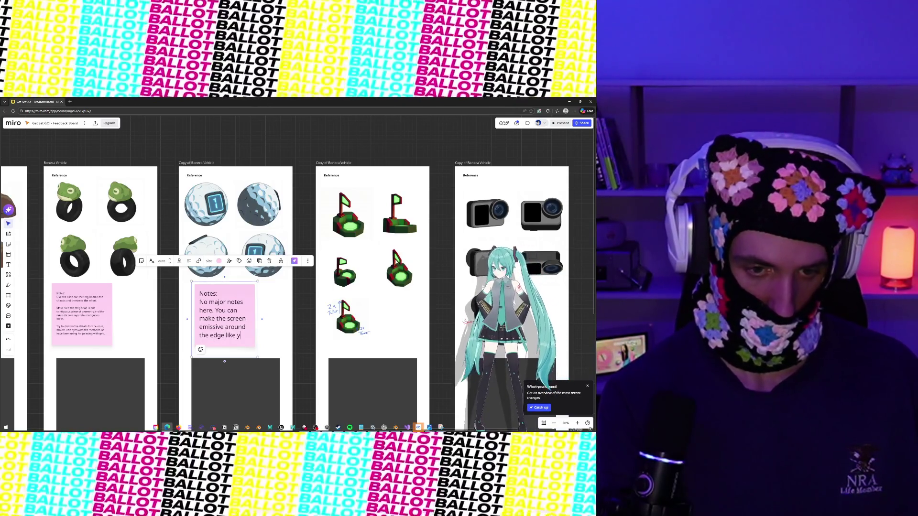
type("ou see in the ")
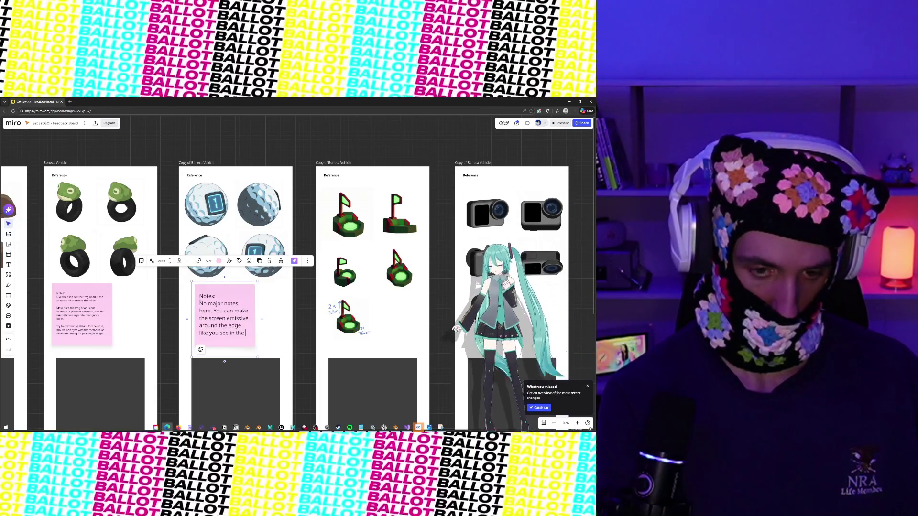
type("reference imga")
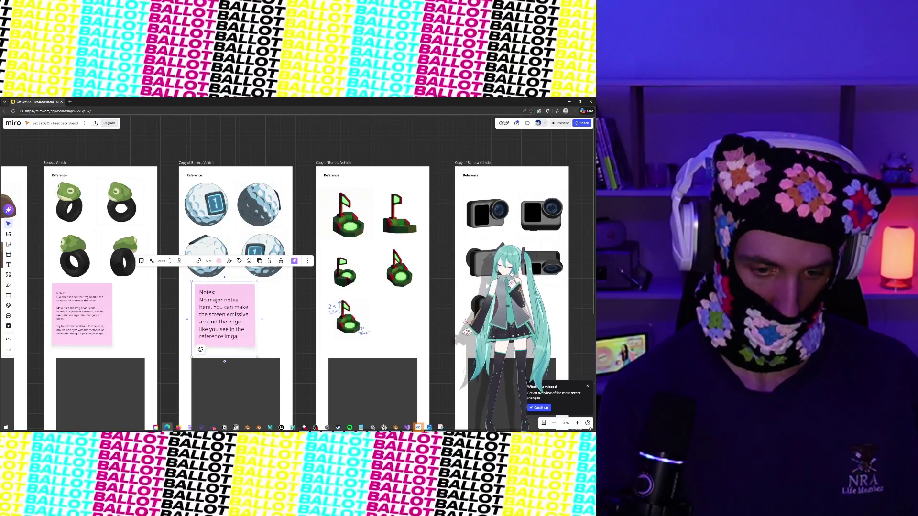
key("BackSpace")
key("BackSpace")
type("age.")
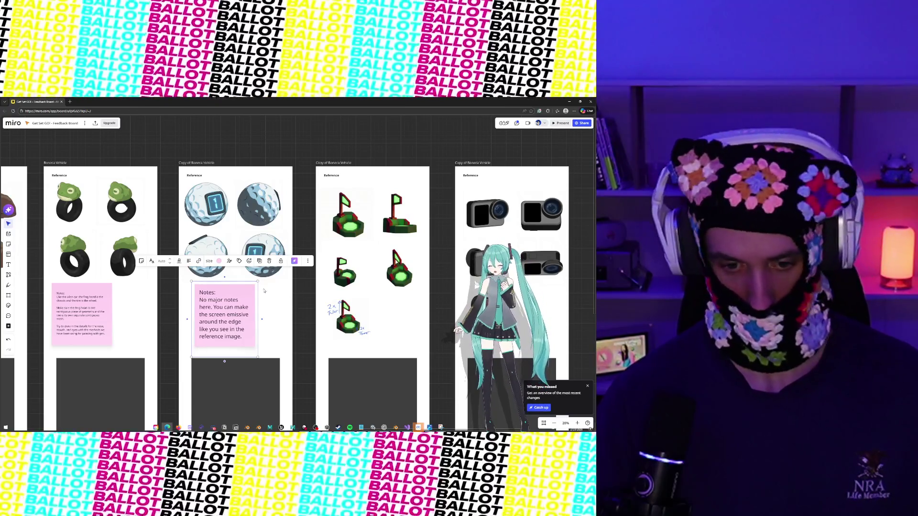
left_click(304, 300)
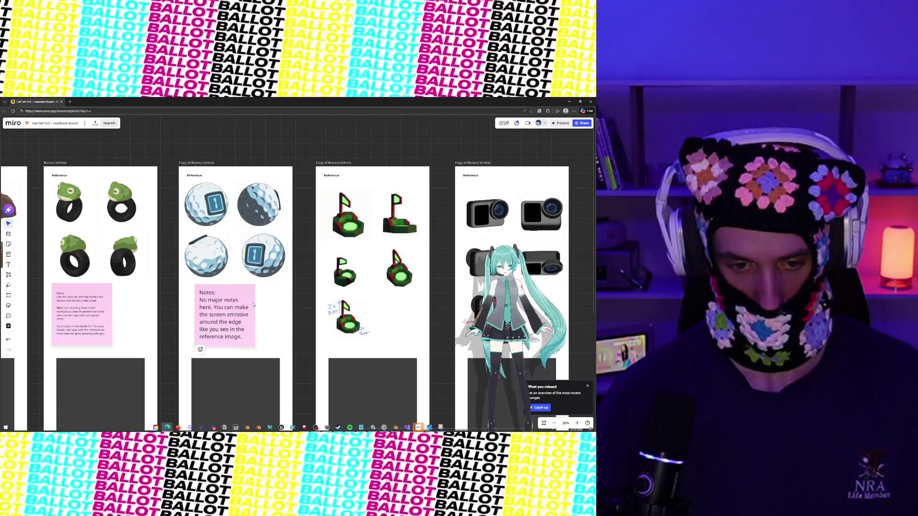
Add that the golf ball's divots can be low res if it lowers polys.
double_click(253, 304)
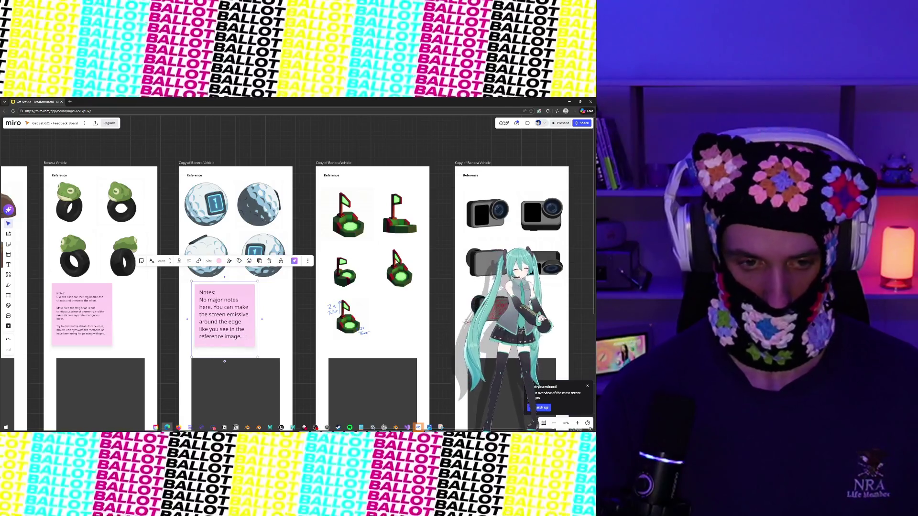
type("For the divo")
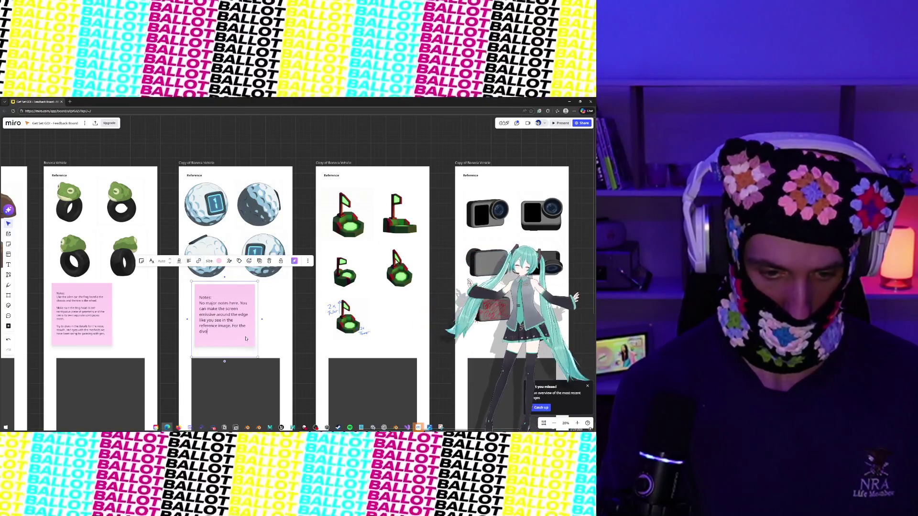
type("ts in the golf")
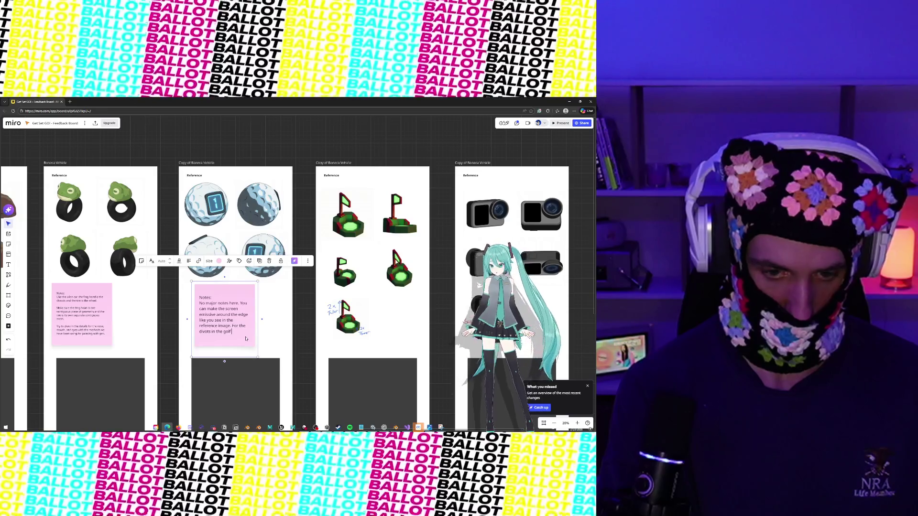
type(" ball, they can be pretty")
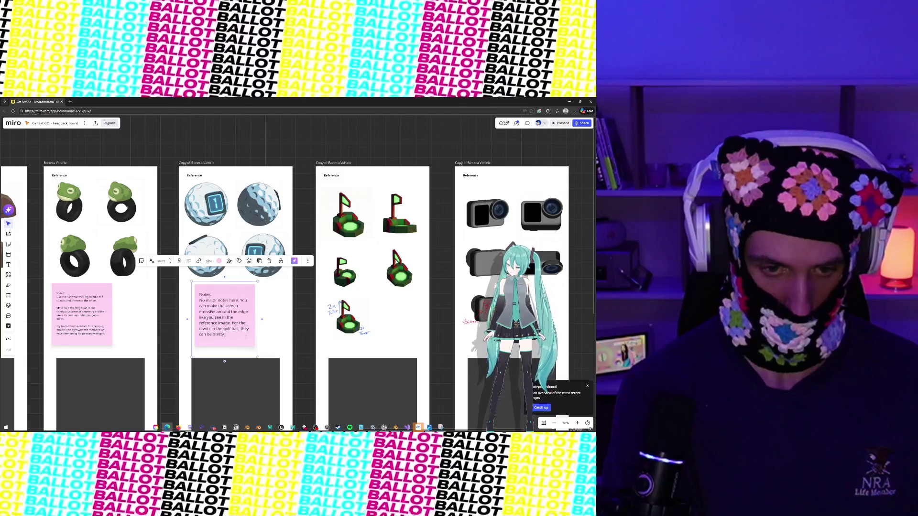
type("res if")
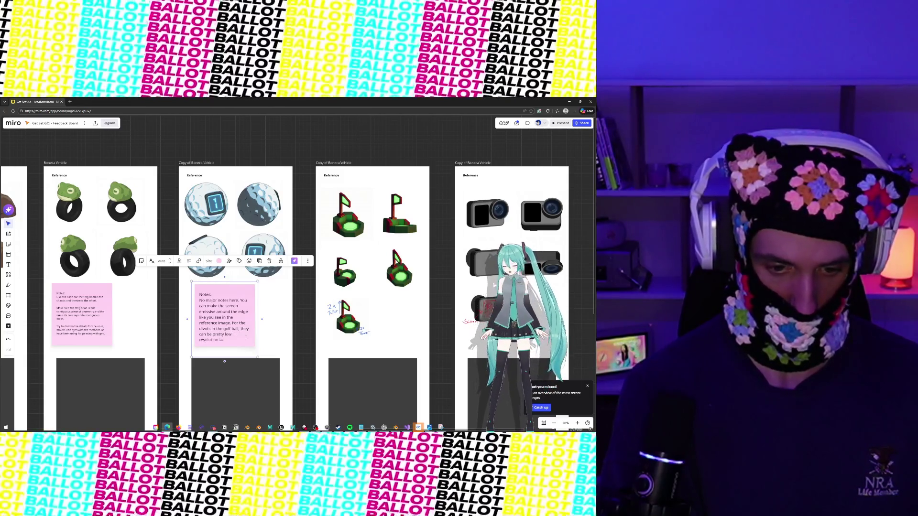
type(" it lowers")
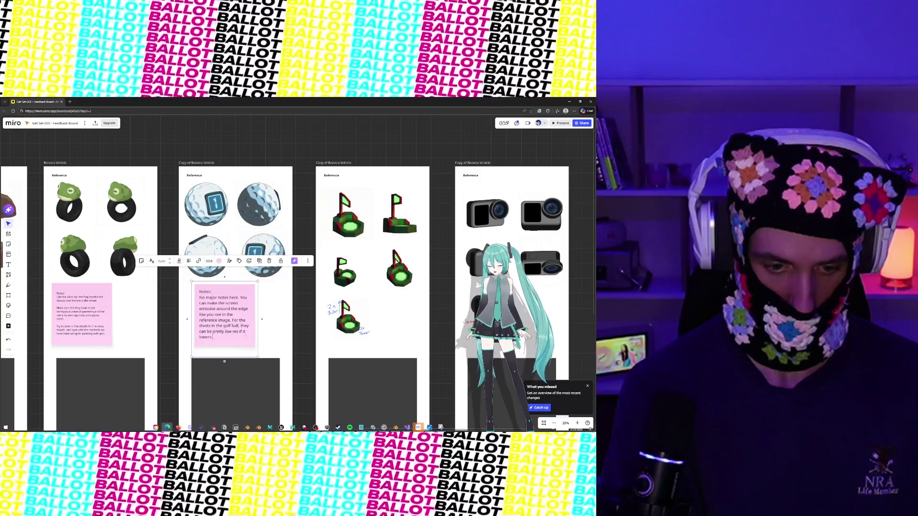
type(" po")
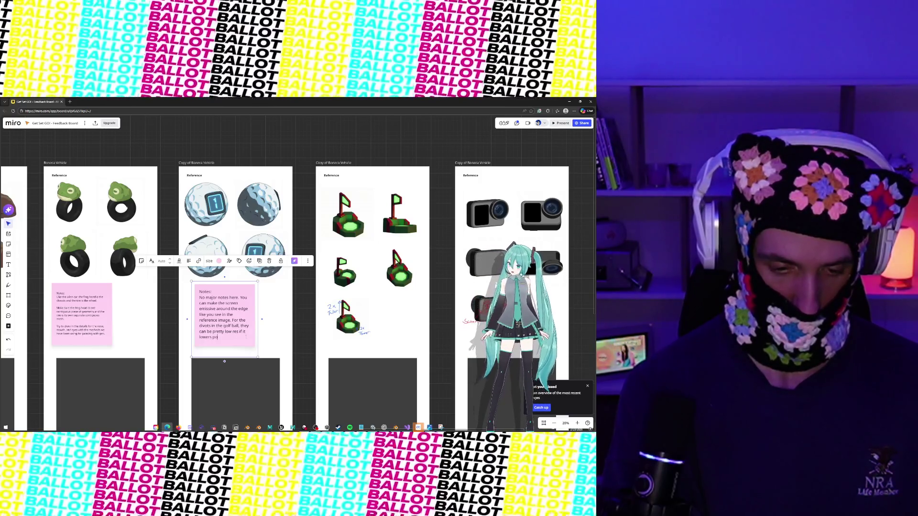
type("lys.")
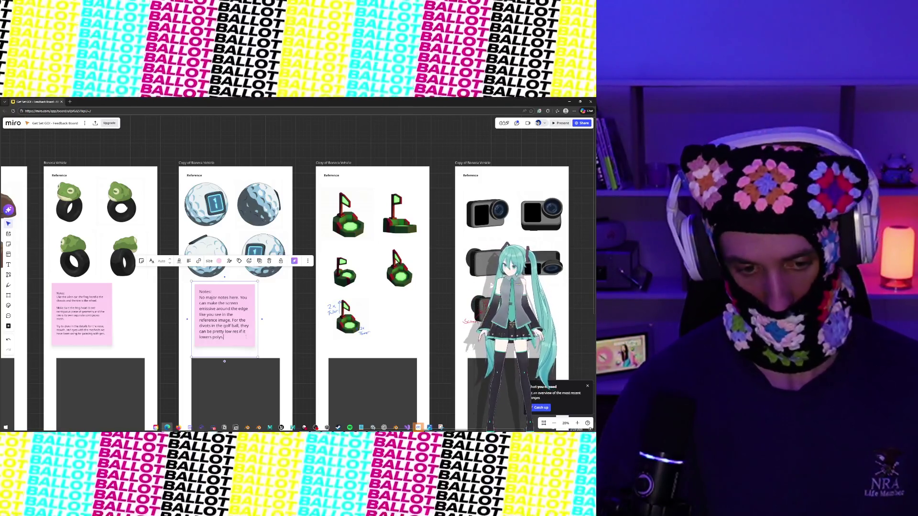
key("Escape")
scroll(394, 259, "right", 5)
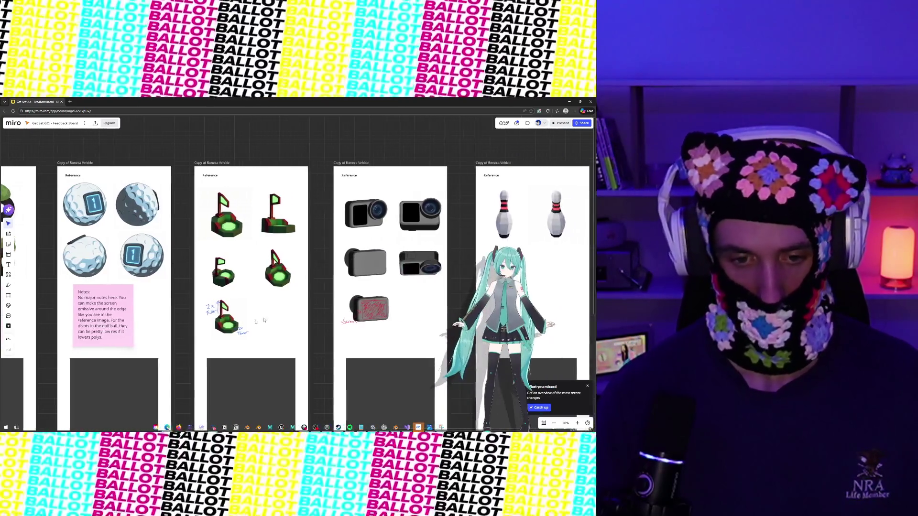
Copy the note into the flag frame: flag 2x taller than the reference (see marked up image -->).
left_click(119, 325)
mouse_move(119, 325)
left_mouse_down()
mouse_move(274, 319)
mouse_move(245, 298)
left_mouse_up()
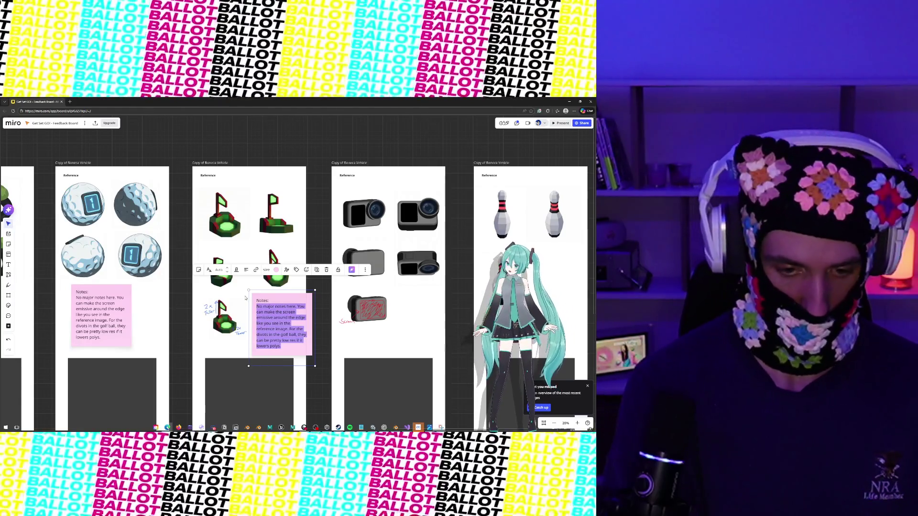
type("Make sure the fla")
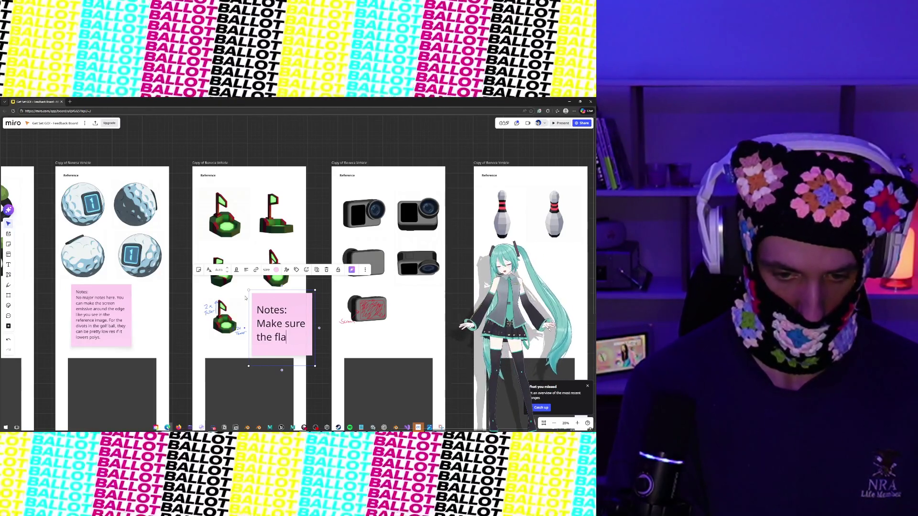
type("g is 2x tal")
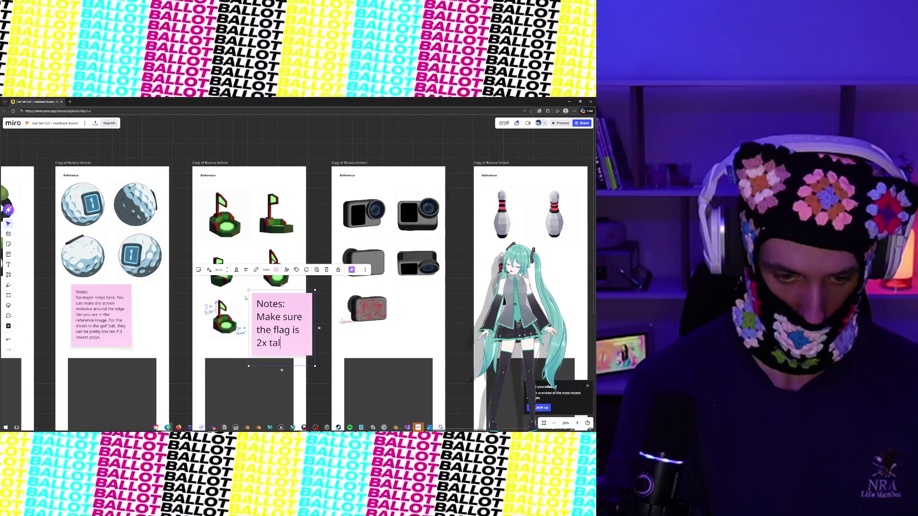
type("ler than you se")
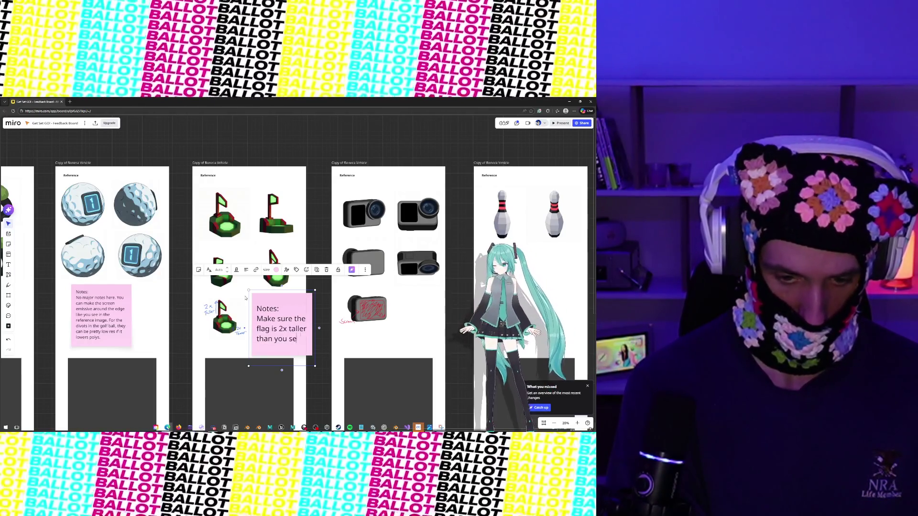
type("e in the referee")
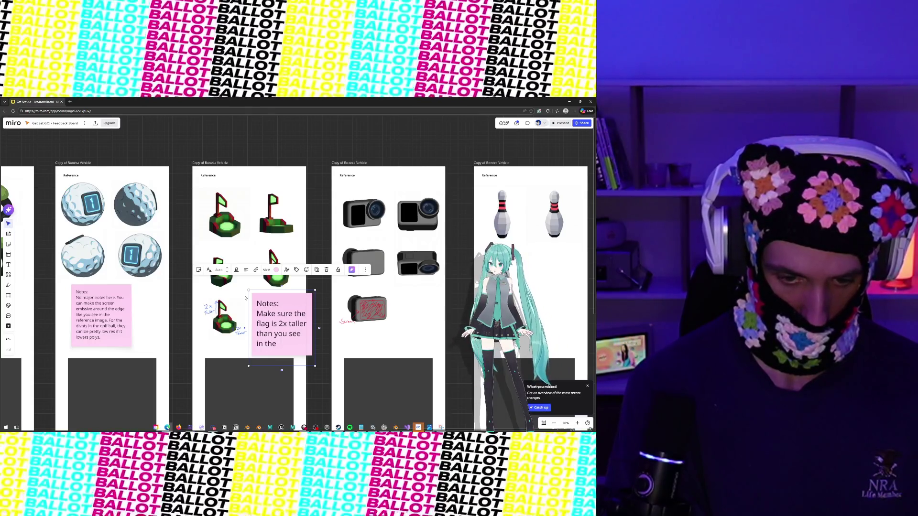
key("BackSpace")
key("BackSpace")
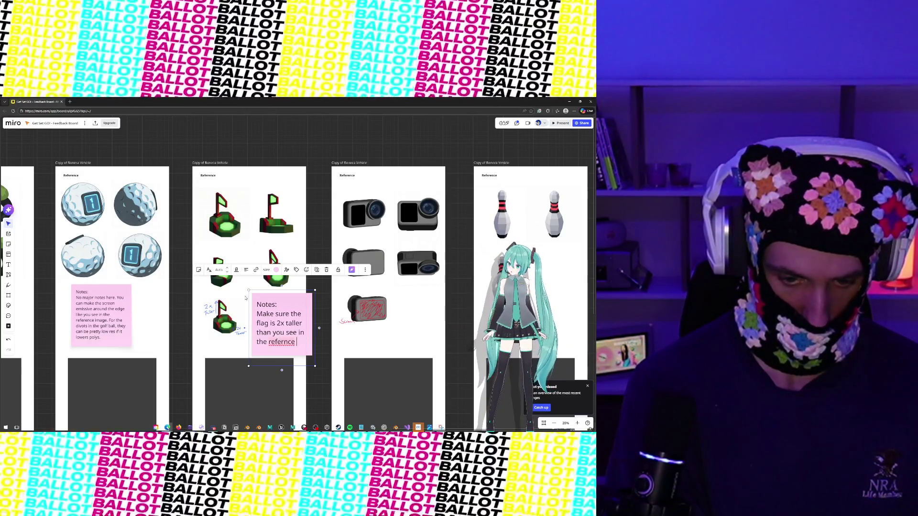
type("n")
type("ce imag")
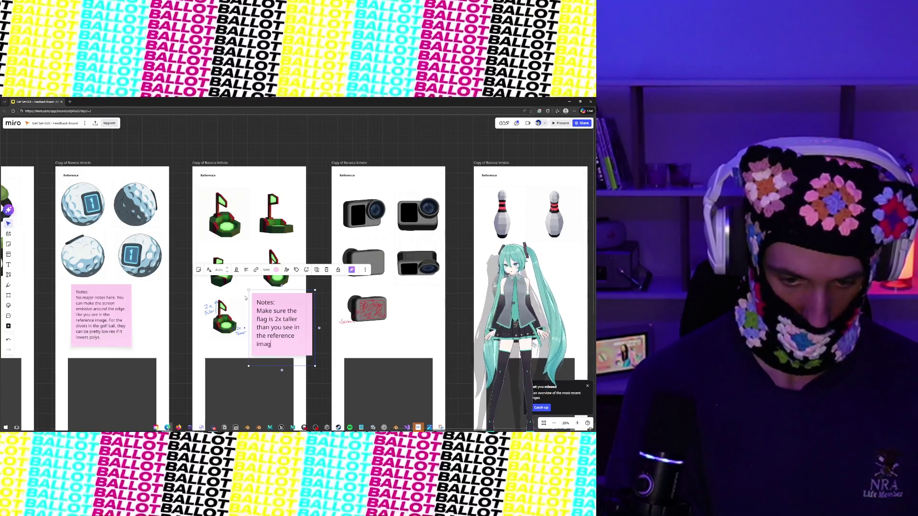
type("e (see marke")
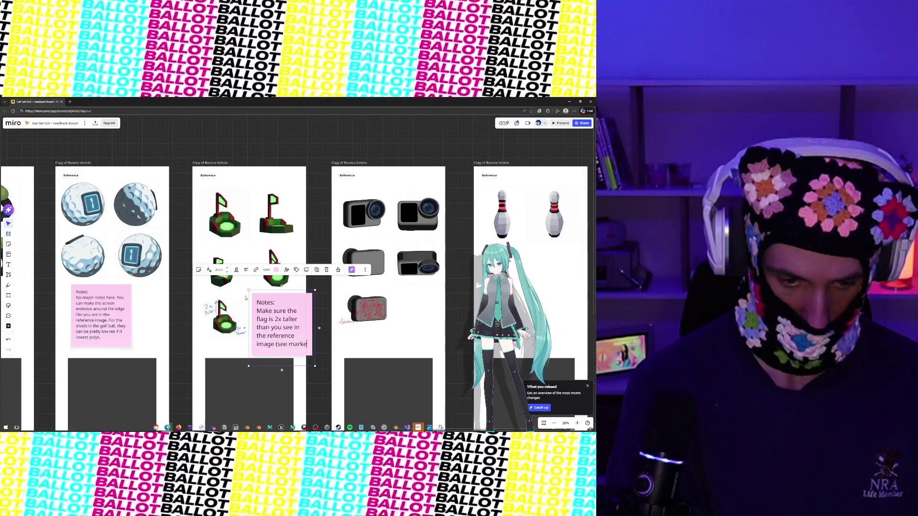
type("d up image")
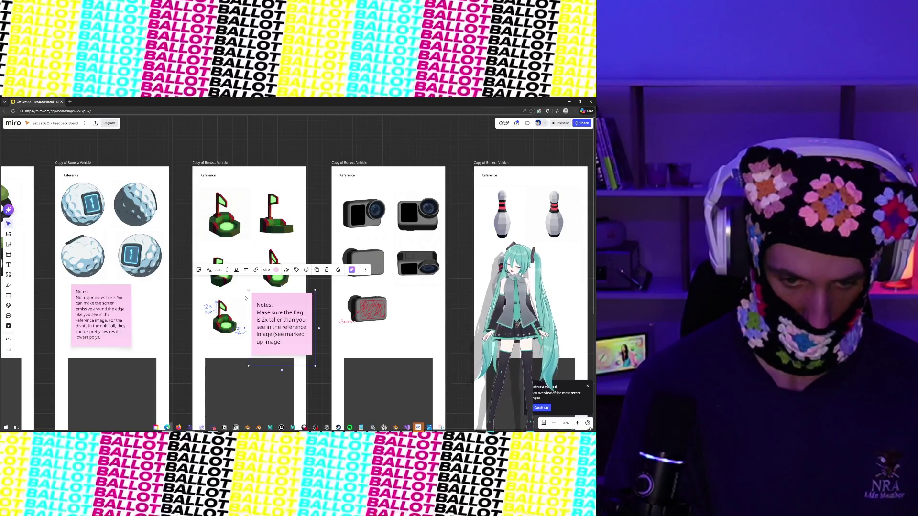
key("BackSpace")
key("BackSpace")
key("BackSpace")
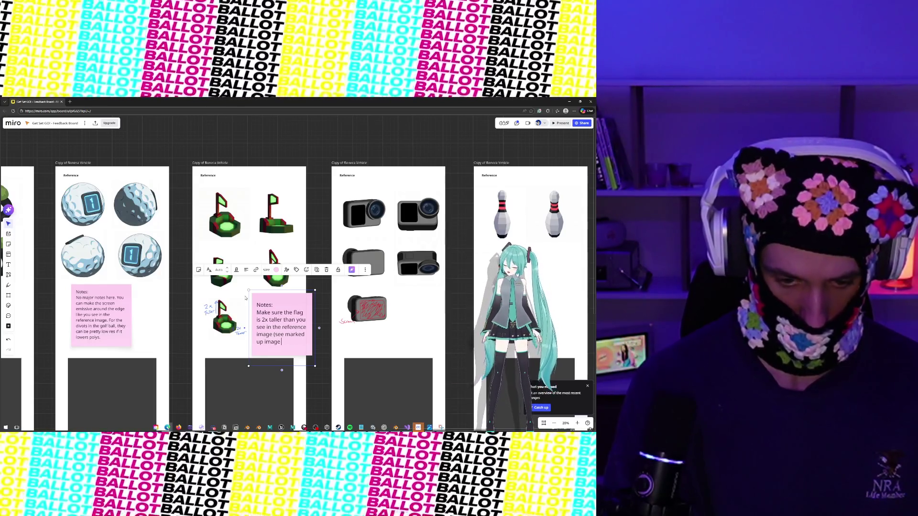
type(" -->")
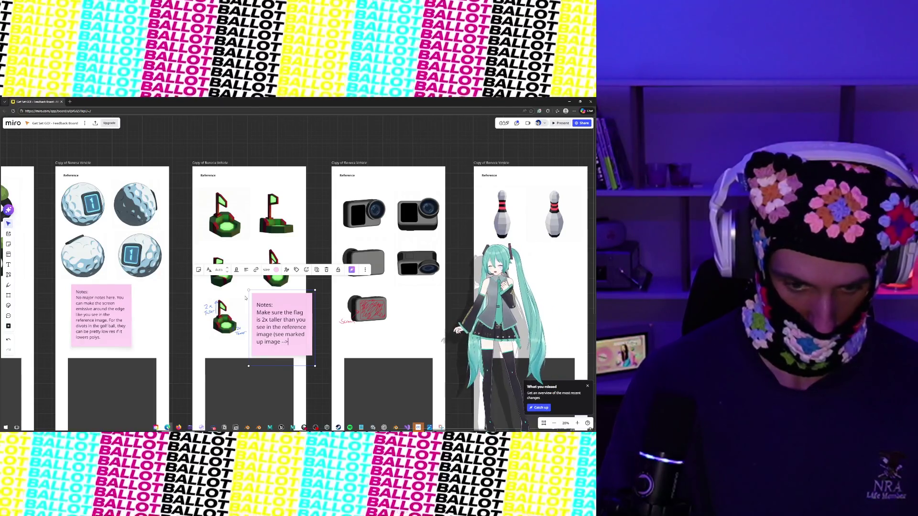
type(" for reference)")
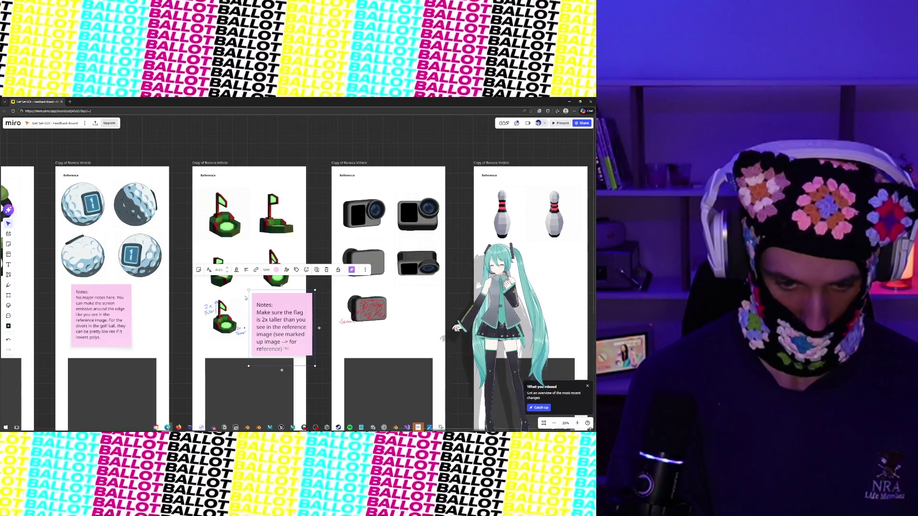
key("BackSpace")
key("BackSpace")
key("BackSpace")
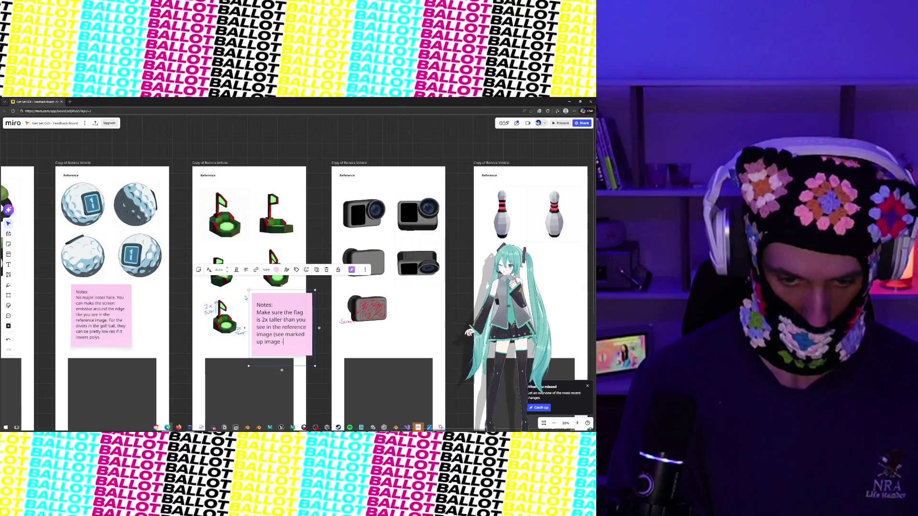
type("for reference)")
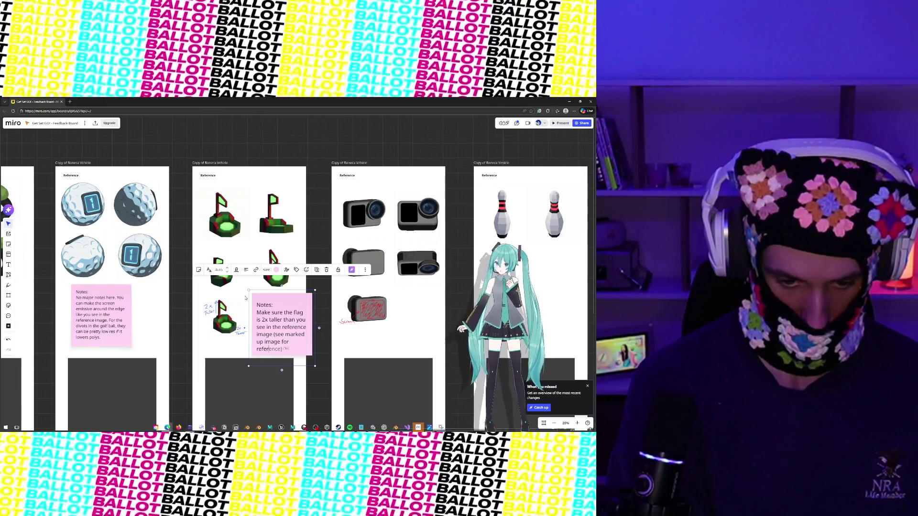
key("BackSpace")
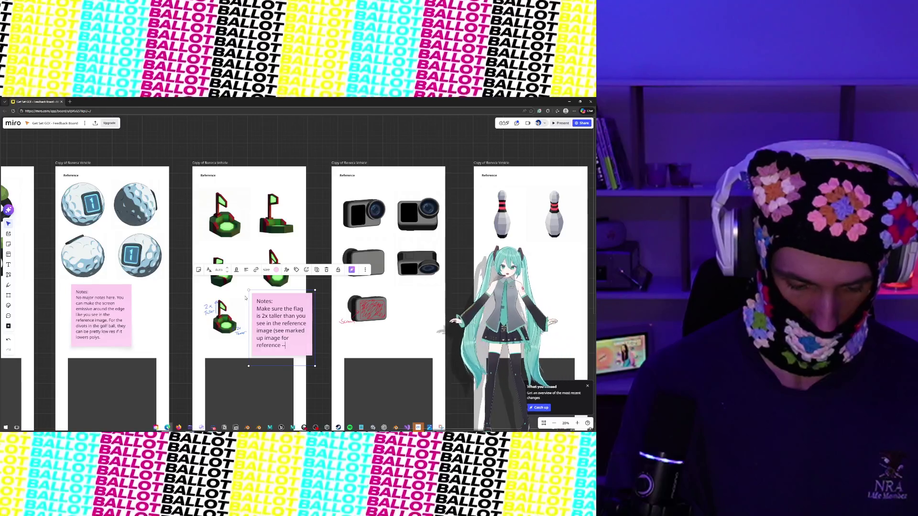
type("-->)")
key("Return")
key("Return")
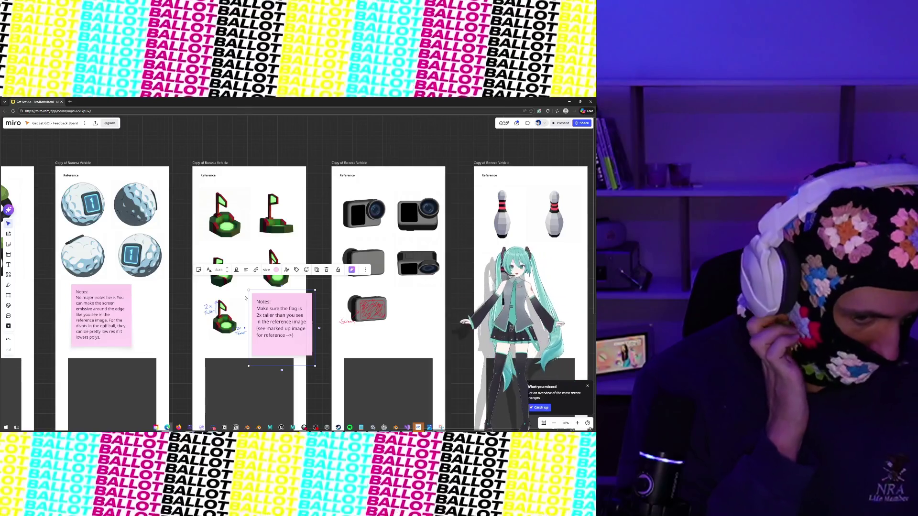
Add that the glowing-hole area should be 2x thinner than the reference image (see marked up image).
type("Also make sure the flag is")
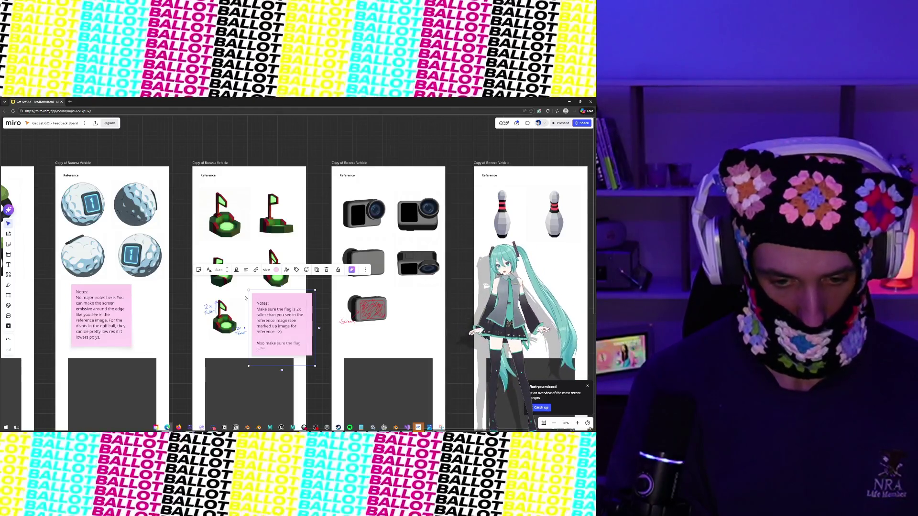
key("ctrl+Right")
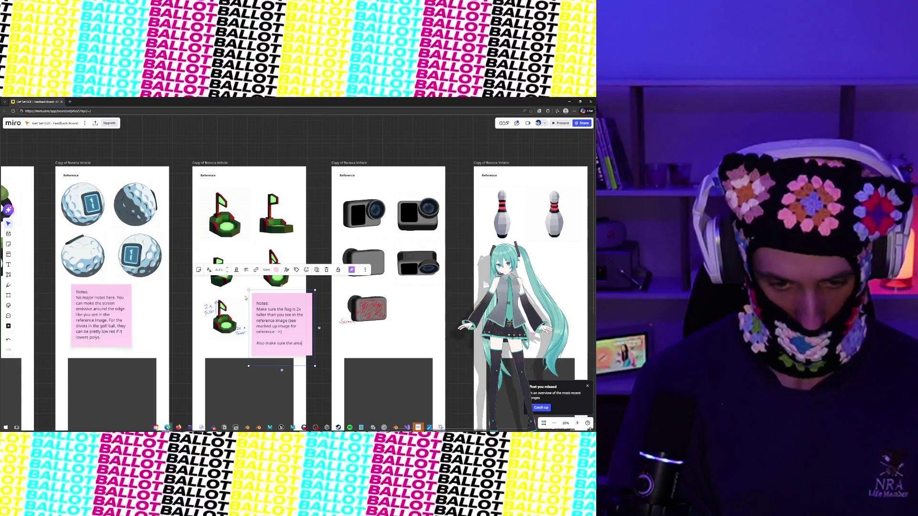
type("area where the")
key("Delete")
key("Delete")
key("Delete")
type("glowing hole is")
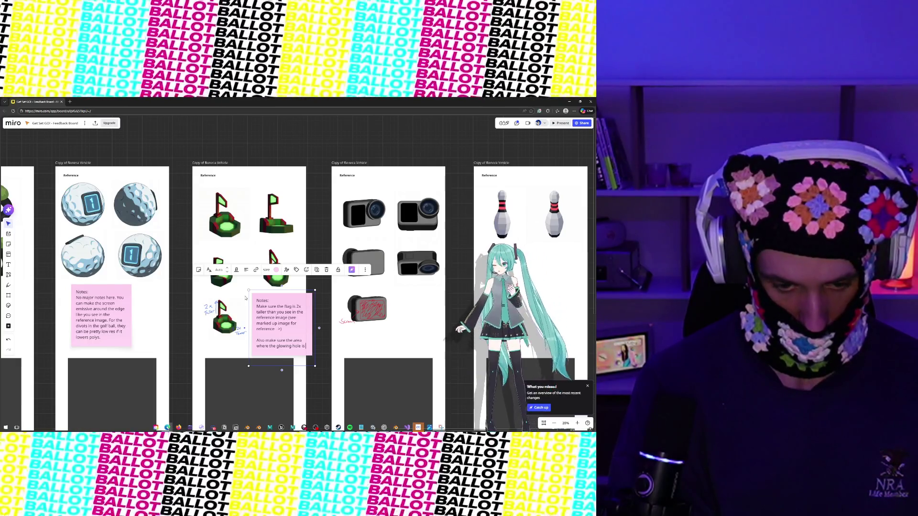
type(" 2x thinner than")
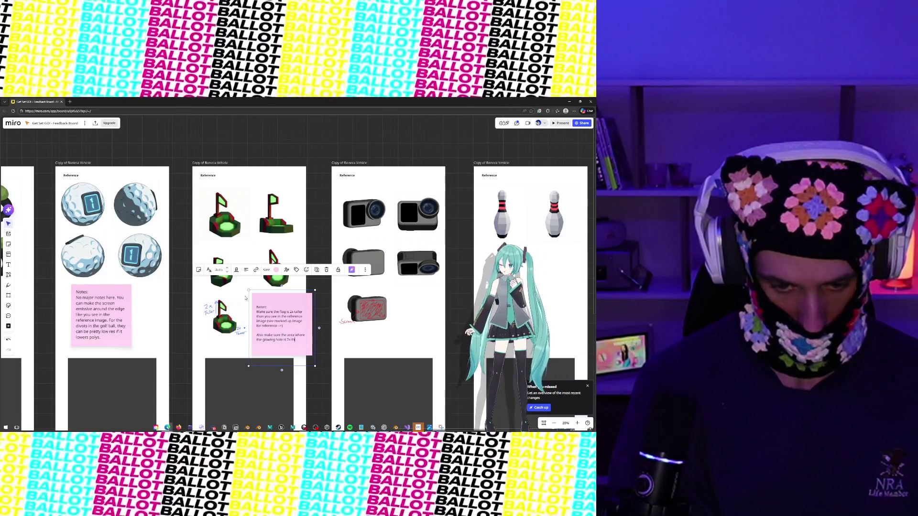
type(" the")
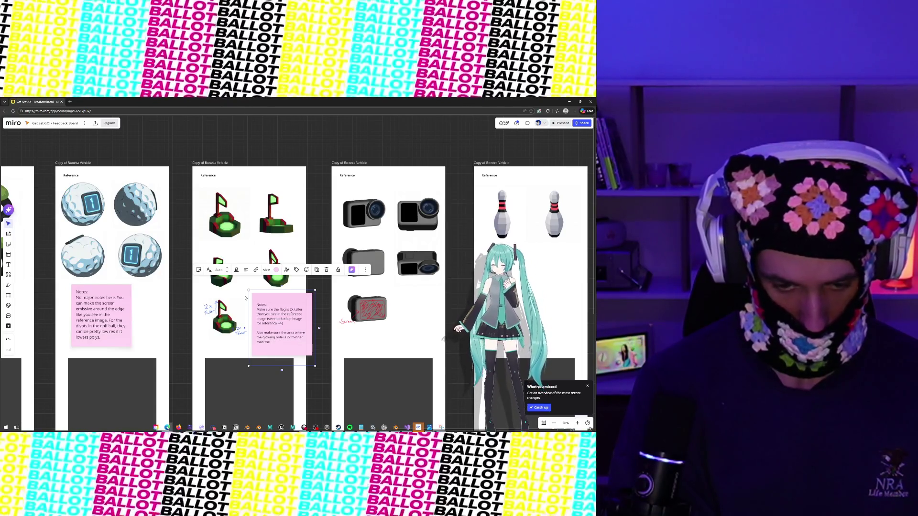
type(" reference image.")
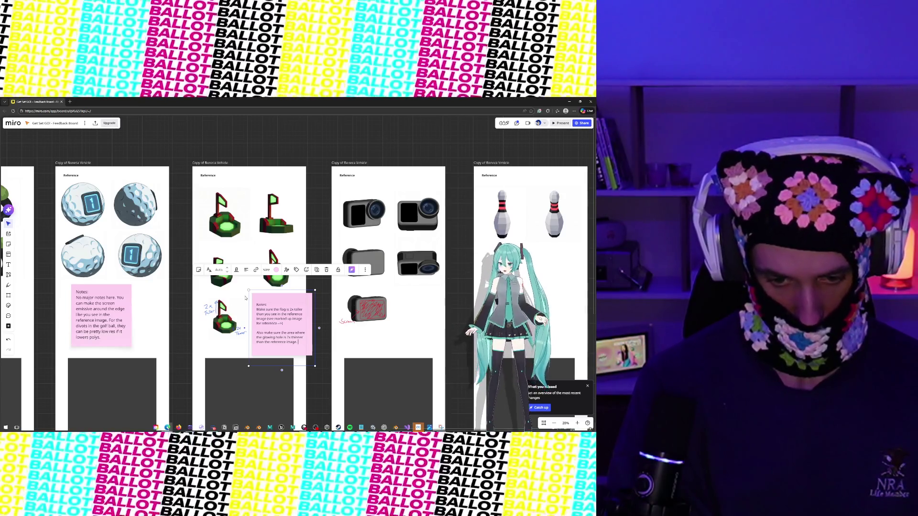
key("BackSpace")
key("Tab")
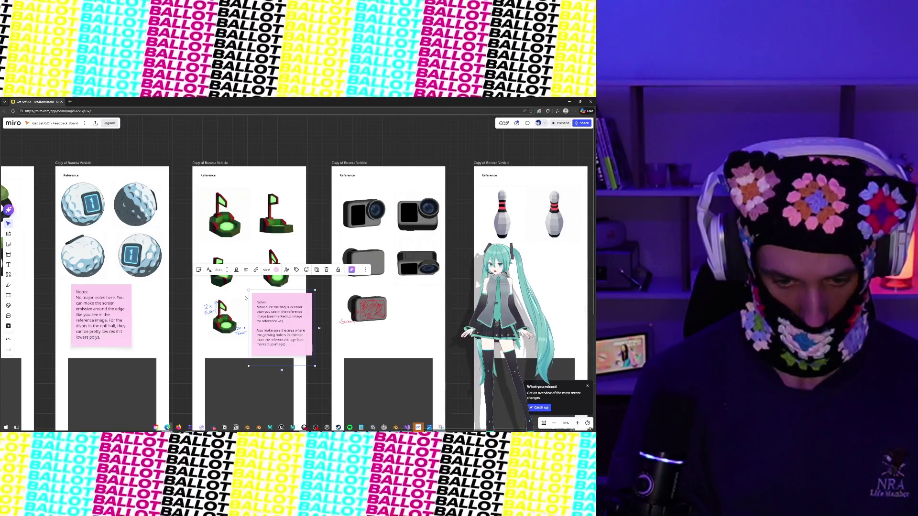
type(".")
Add a line about green emission on the flag's side and hole, then move the note beside the flag images.
key("Return")
key("Return")
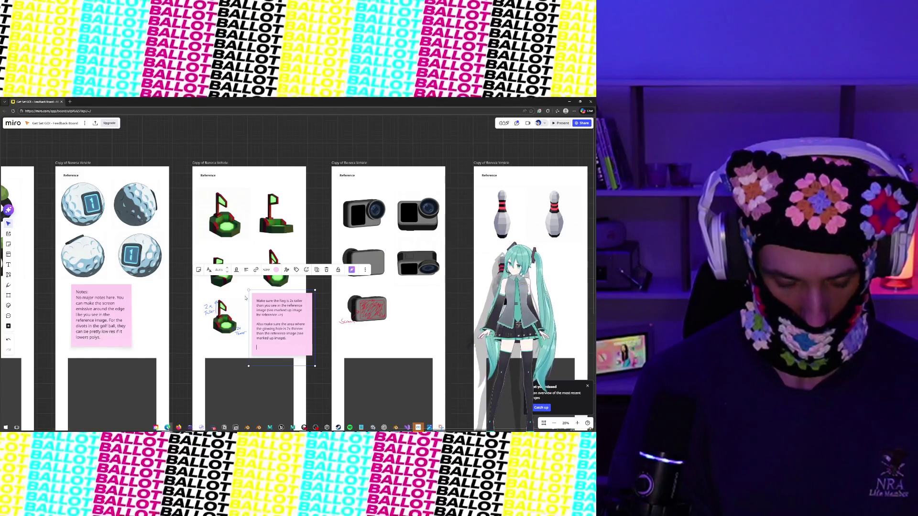
type("Line a")
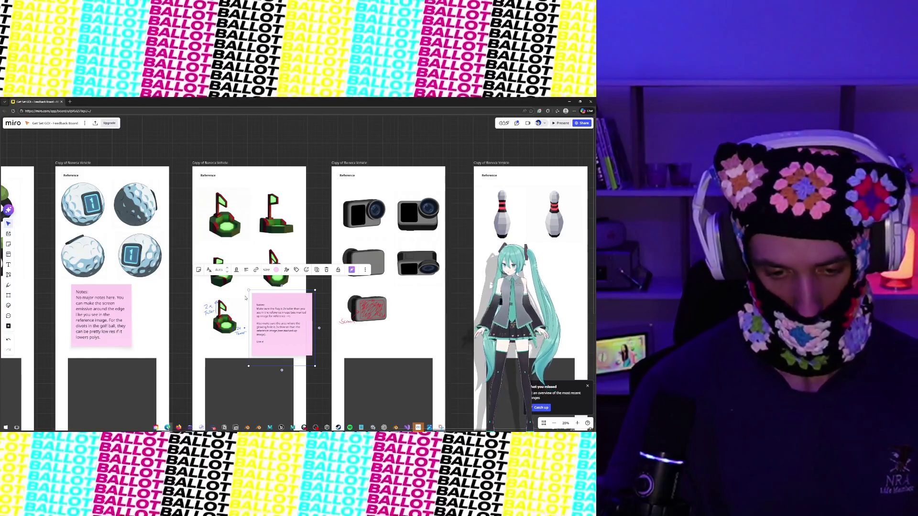
type(" green in")
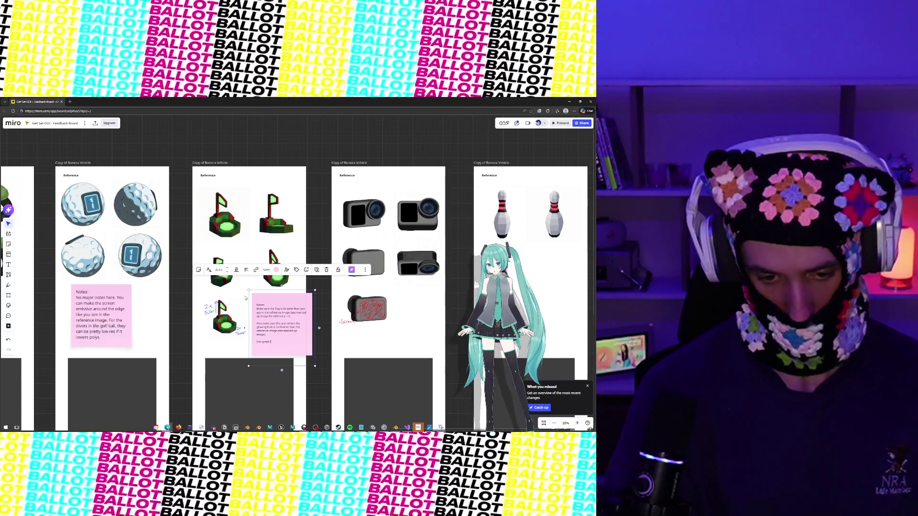
key("BackSpace")
key("BackSpace")
key("BackSpace")
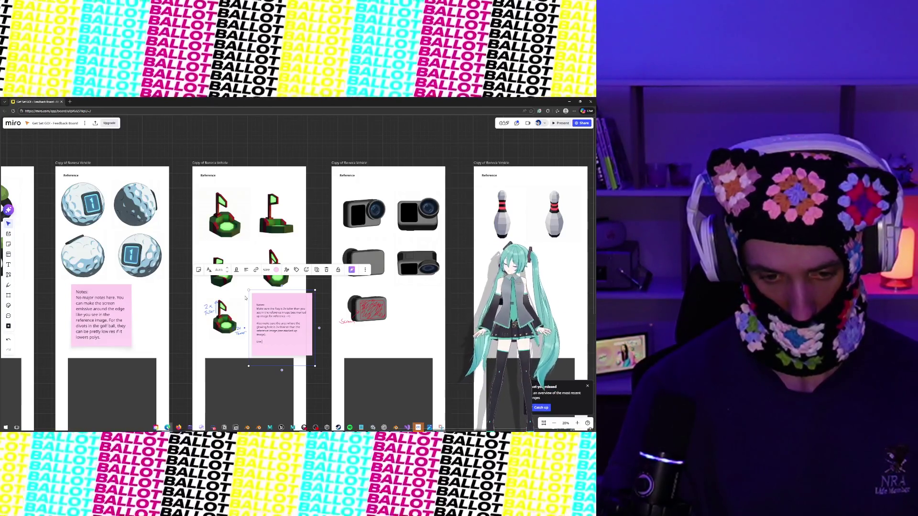
type(" green i")
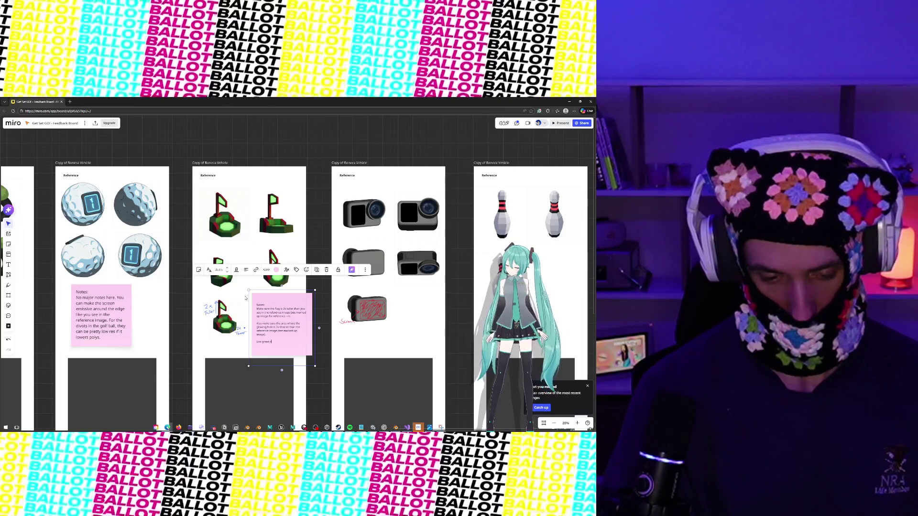
key("BackSpace")
type("emission for the inside of")
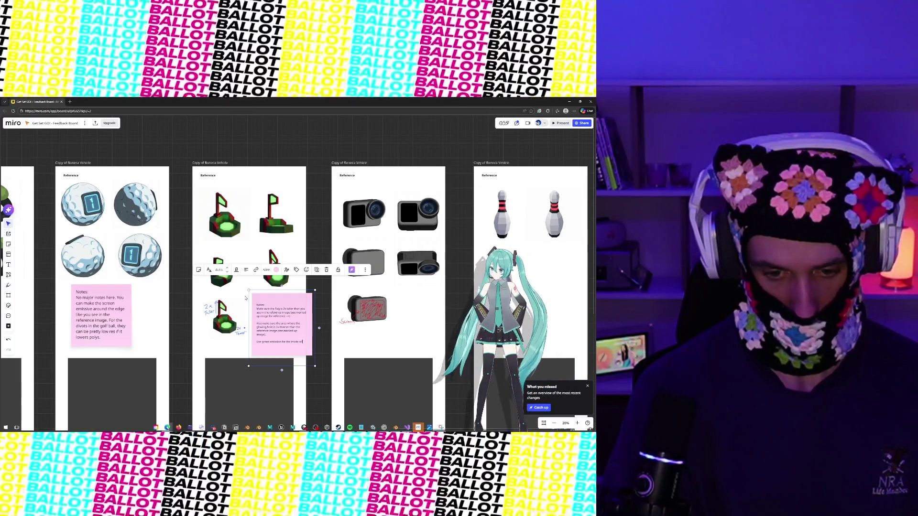
type(" the flag and where")
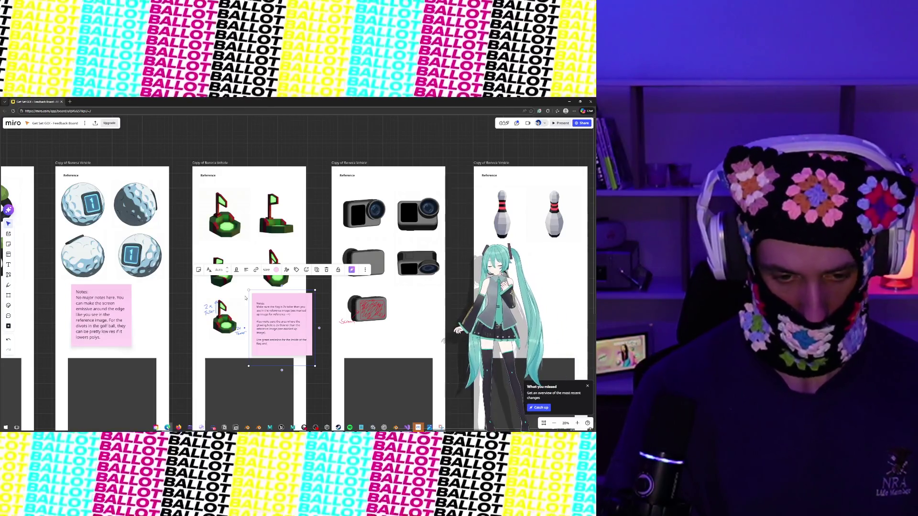
type(" the hole is")
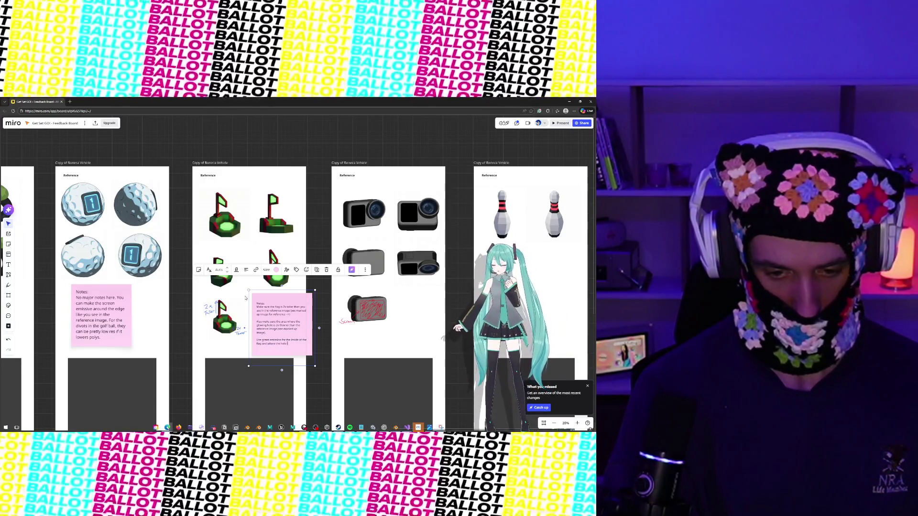
type(". gl")
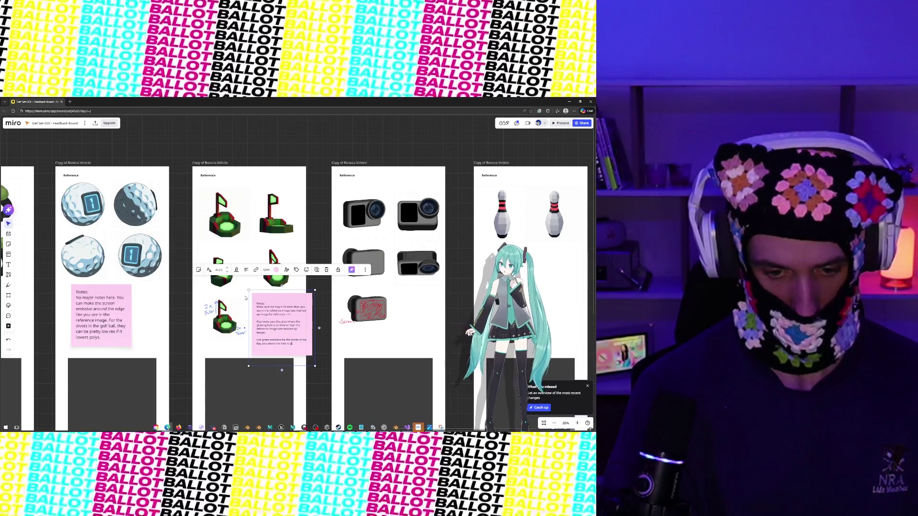
type("owing aik")
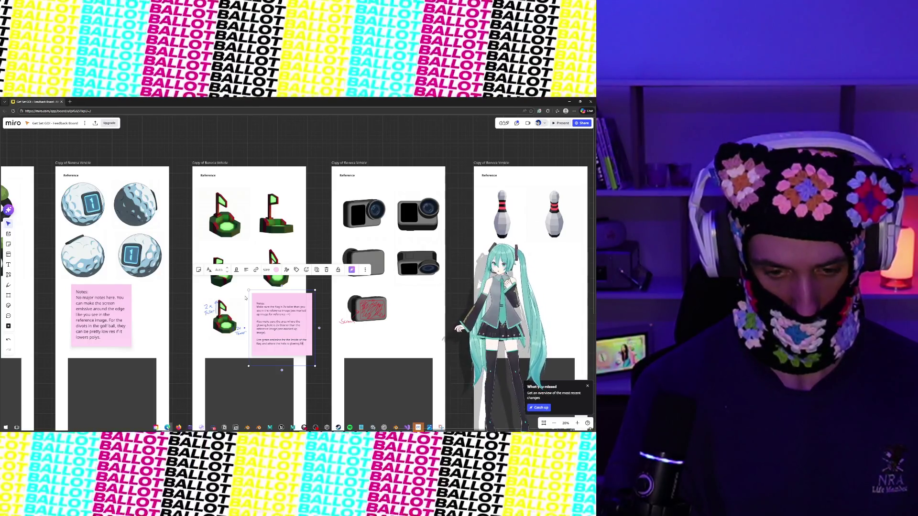
type("e in the reference.")
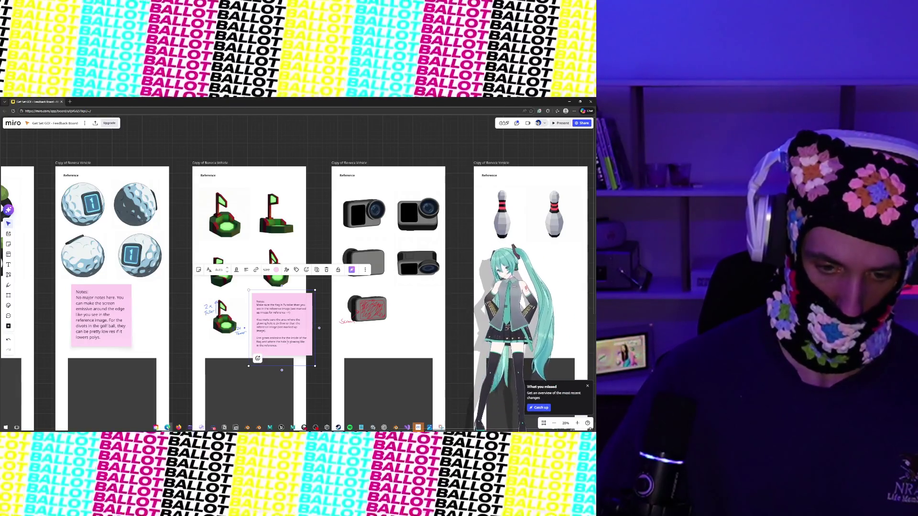
key("Escape")
mouse_move(288, 345)
left_mouse_down()
mouse_move(205, 349)
mouse_move(235, 331)
mouse_move(292, 337)
mouse_move(243, 335)
mouse_move(310, 325)
mouse_move(330, 306)
mouse_move(383, 306)
mouse_move(372, 306)
left_mouse_up()
left_click_drag(296, 334, 305, 320)
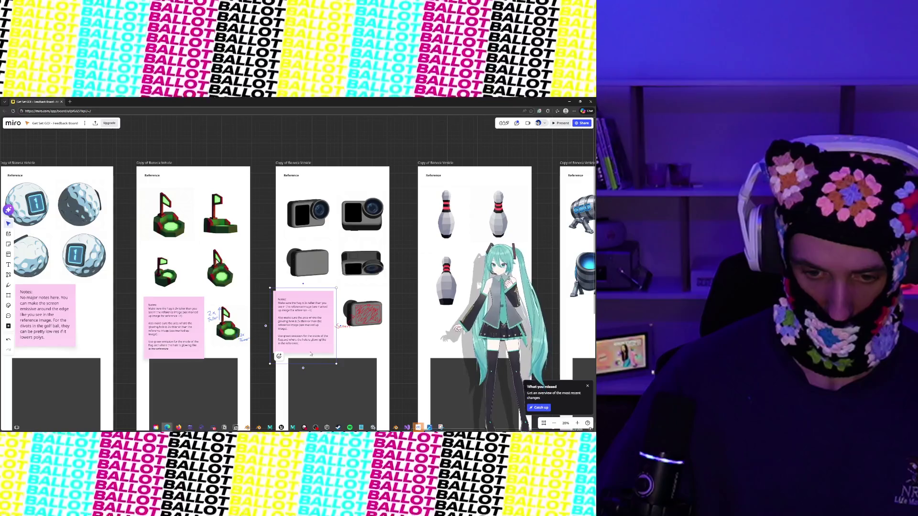
Rewrite the camera note: the back of the camera also has a black screen (see marked up image -->).
mouse_move(301, 344)
left_mouse_down()
mouse_move(279, 319)
mouse_move(278, 306)
mouse_move(295, 303)
left_mouse_up()
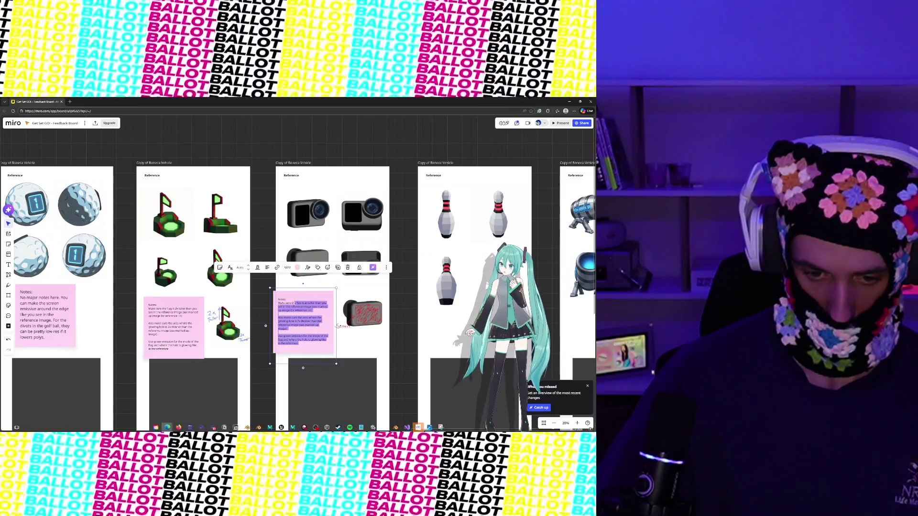
key("BackSpace")
key("BackSpace")
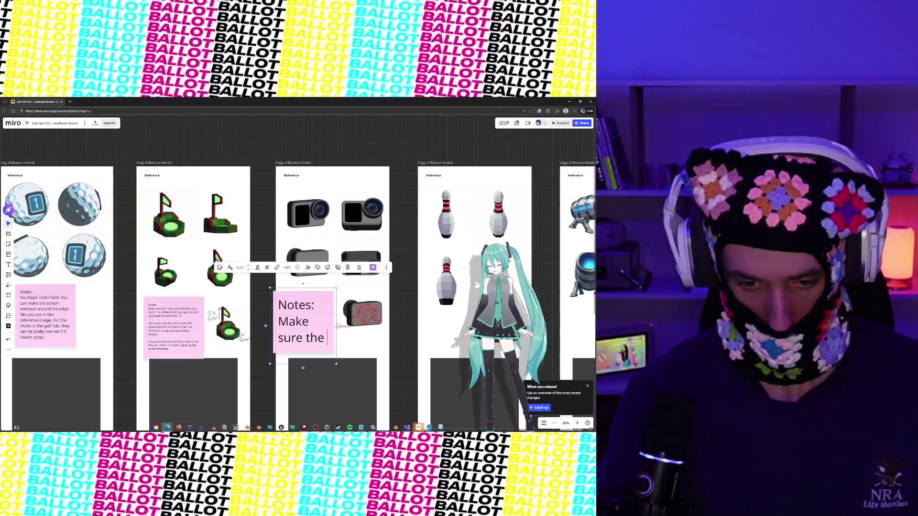
key("BackSpace")
key("BackSpace")
key("BackSpace")
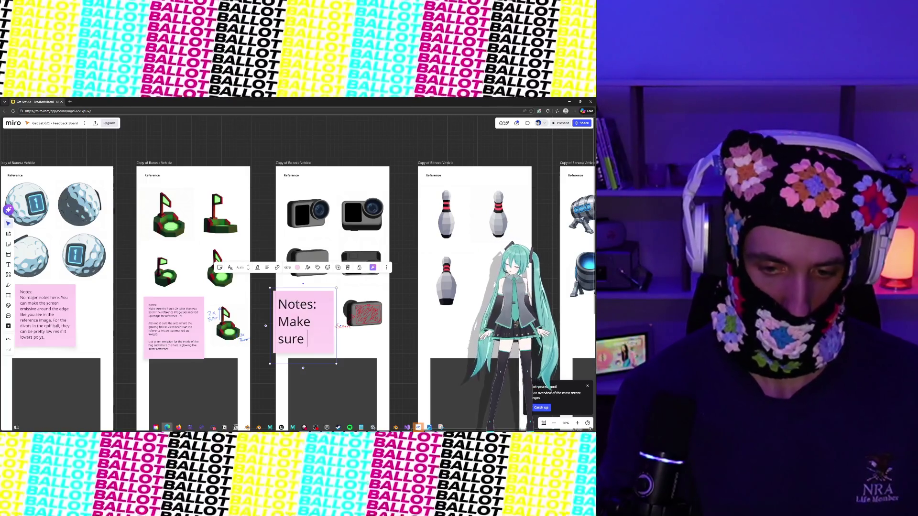
type("on the back of the c")
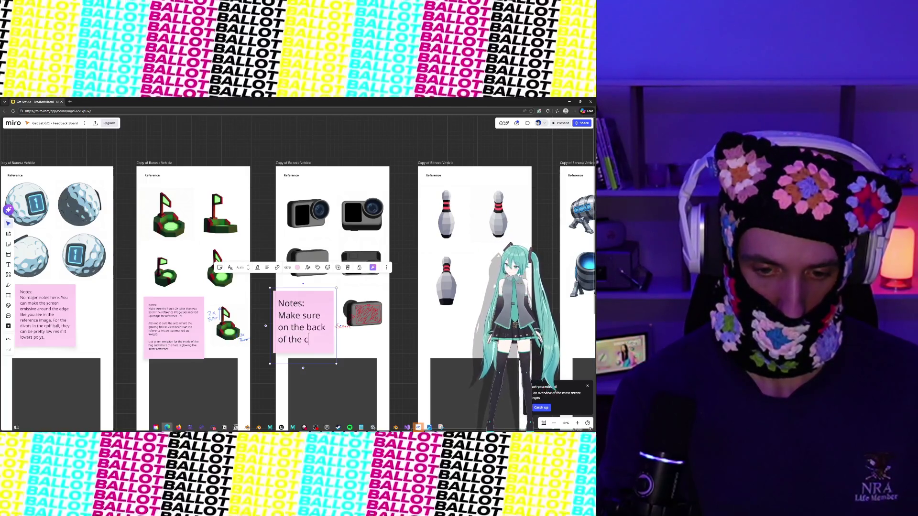
type("amera ther")
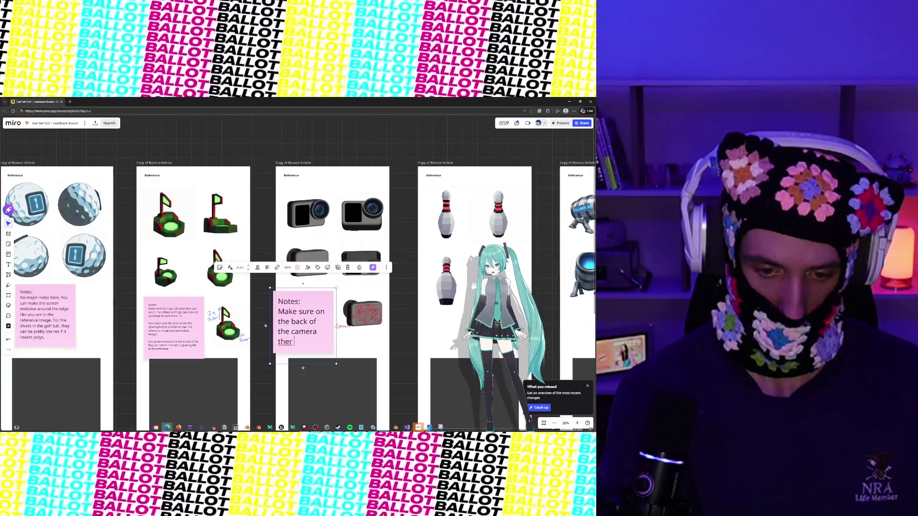
type("e is also a black scre")
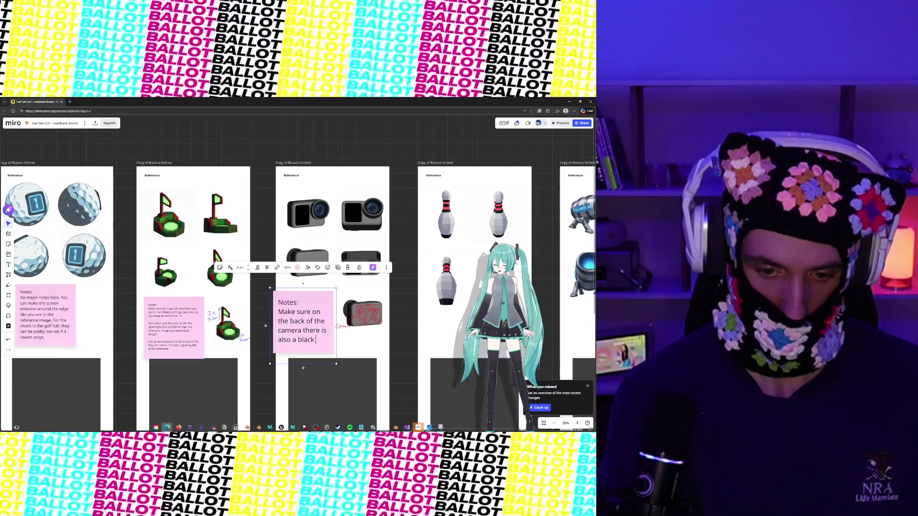
type("en (see mar")
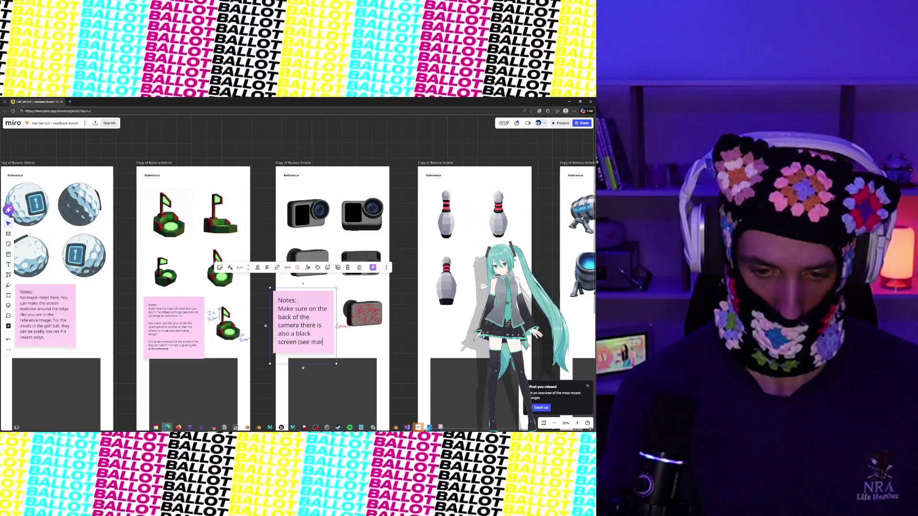
type("ket up")
key("BackSpace")
key("BackSpace")
key("BackSpace")
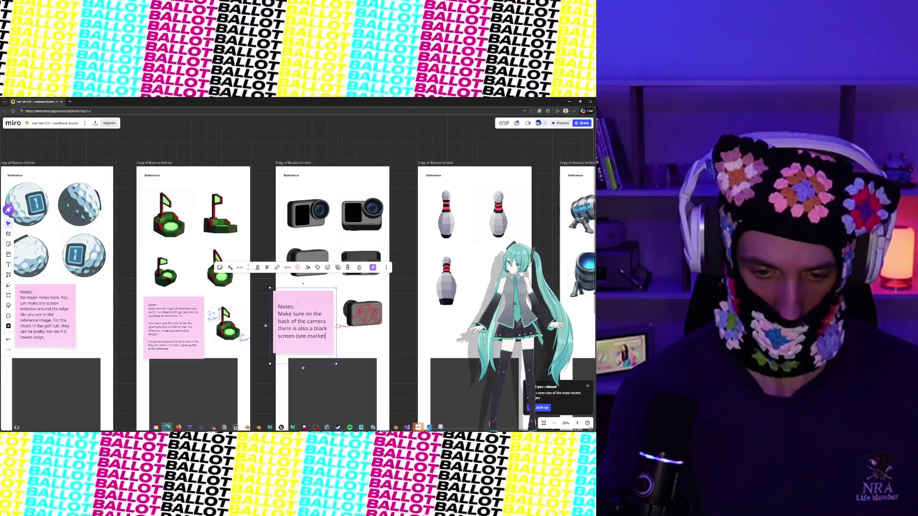
type("up")
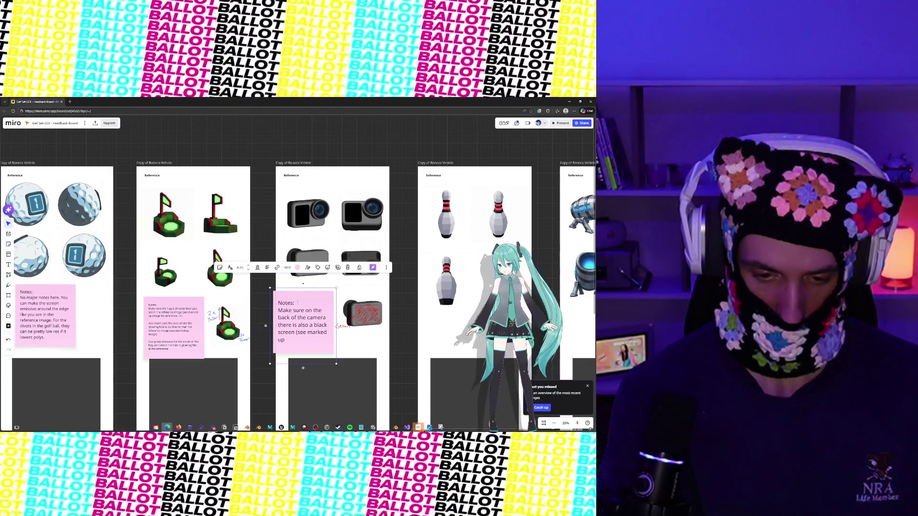
type(" image")
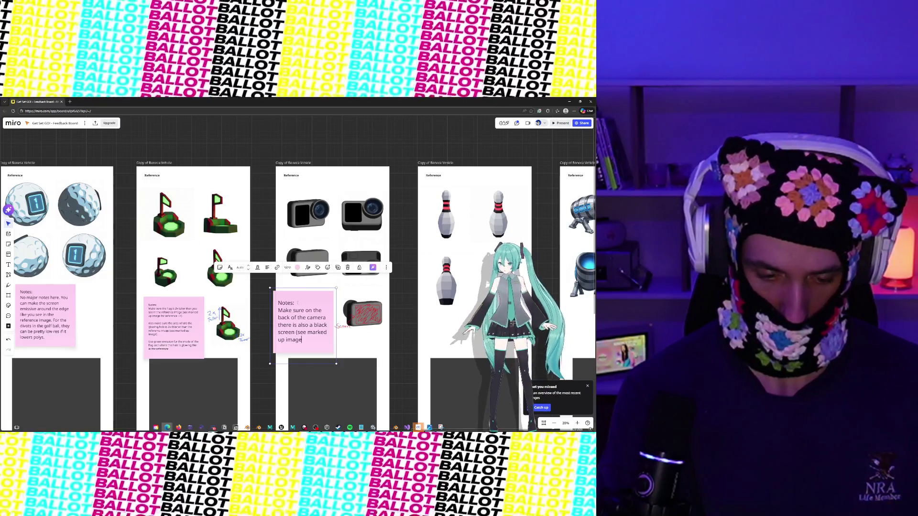
type(" --")
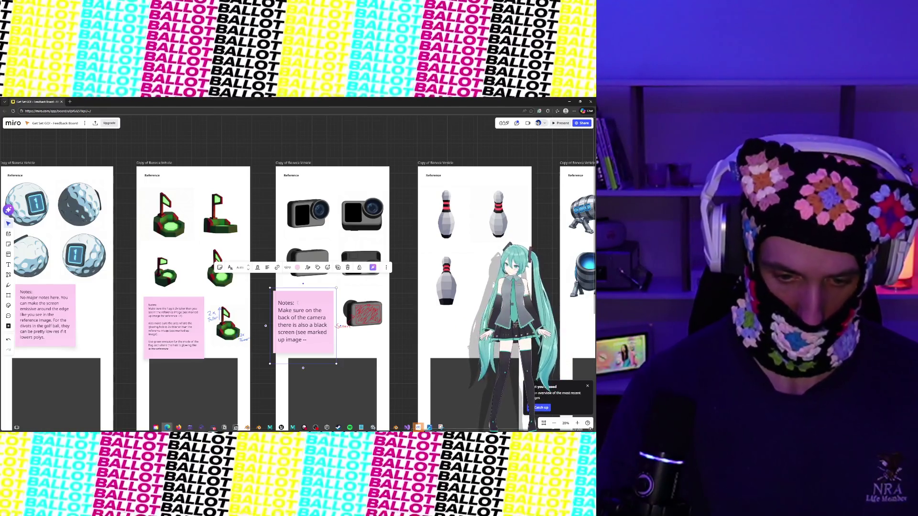
type(">")
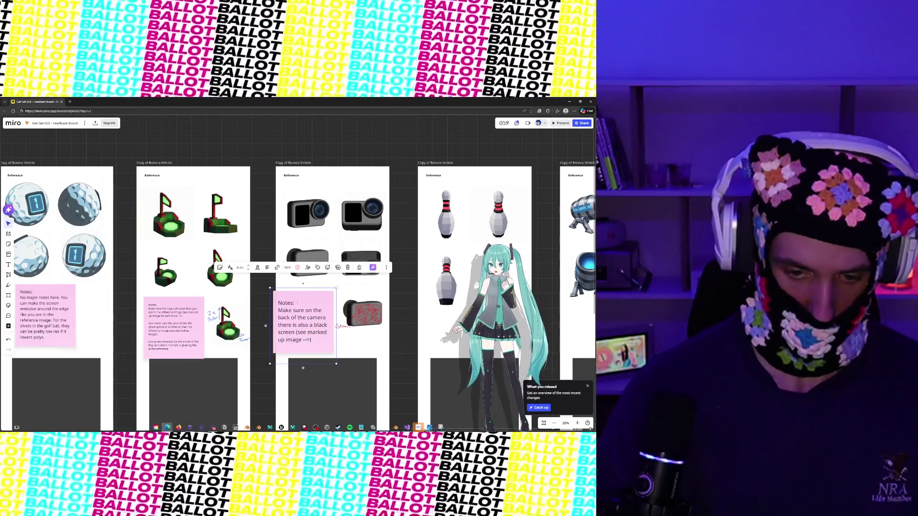
left_click(396, 291)
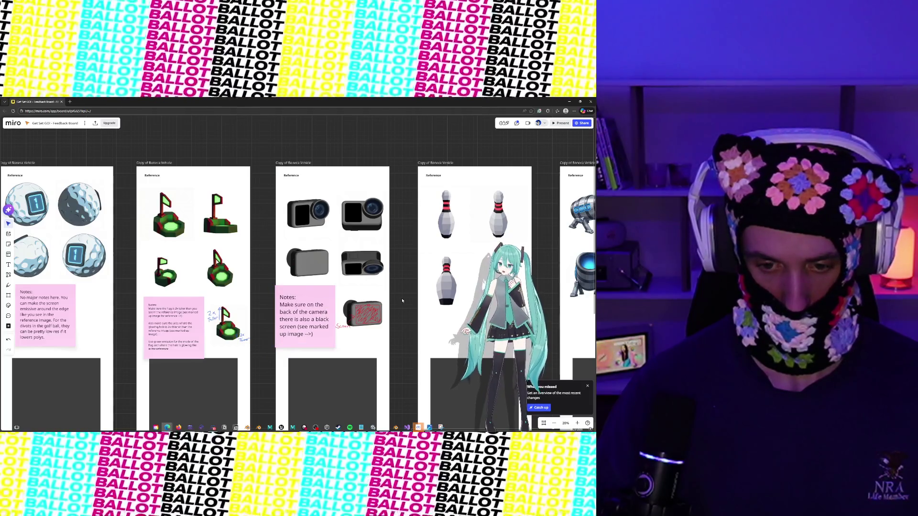
Copy the note into the bowling-pin frame reading 'No major notes, you can use red emission for the red bands on the pin'.
scroll(268, 311, "right", 5)
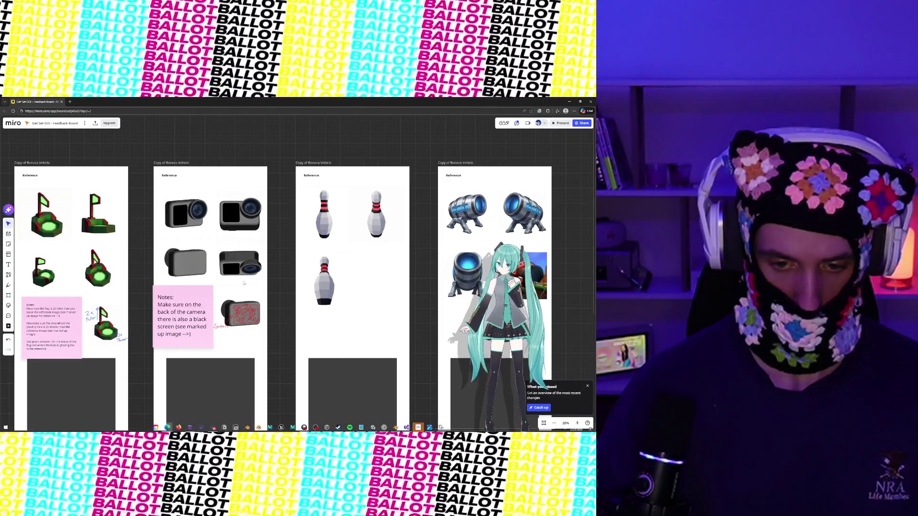
mouse_move(183, 312)
left_mouse_down()
mouse_move(373, 313)
mouse_move(334, 278)
left_mouse_up()
left_click(372, 313)
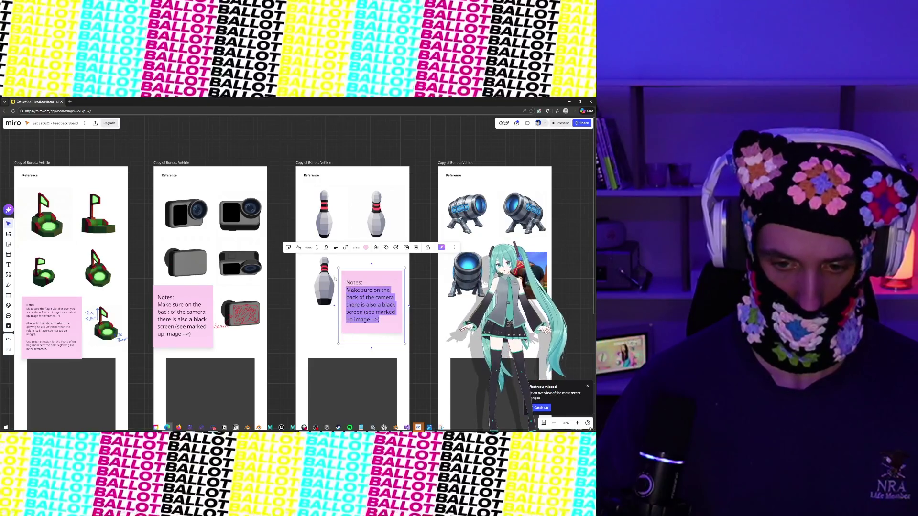
type("No major ")
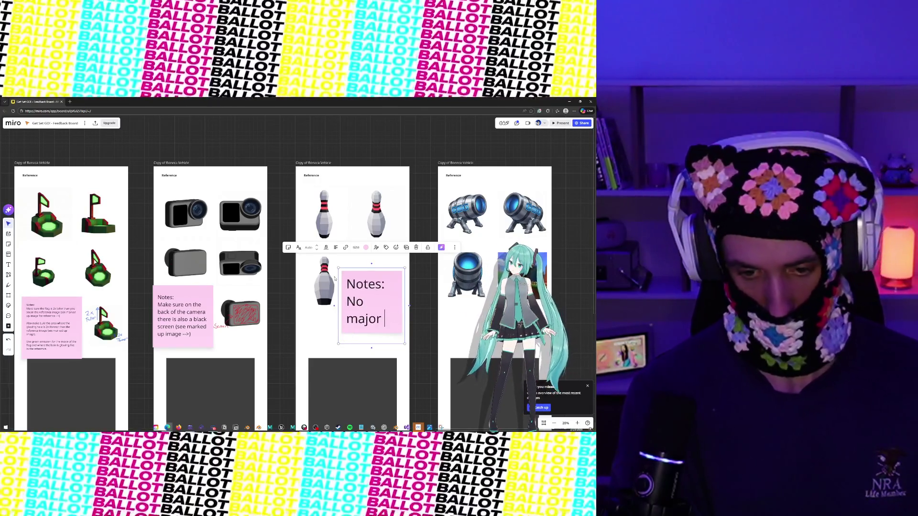
type("notes, ju")
key("BackSpace")
key("BackSpace")
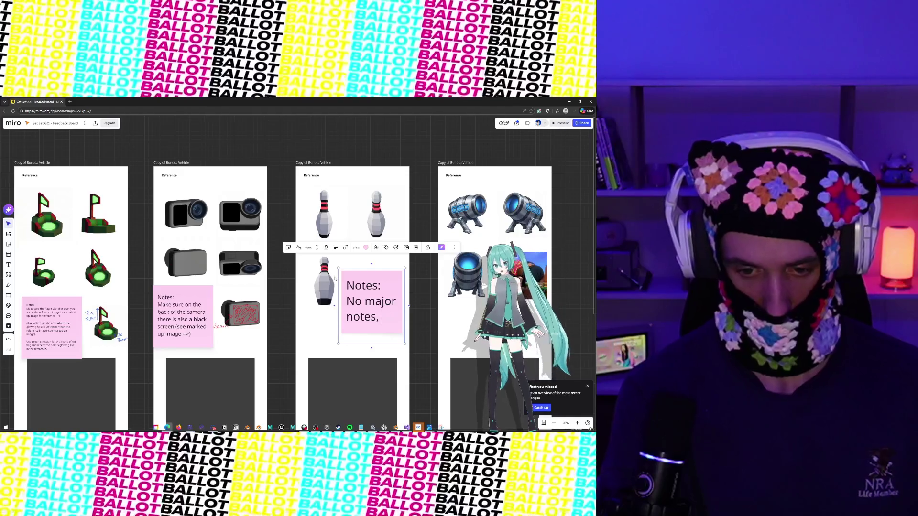
type("you can use ")
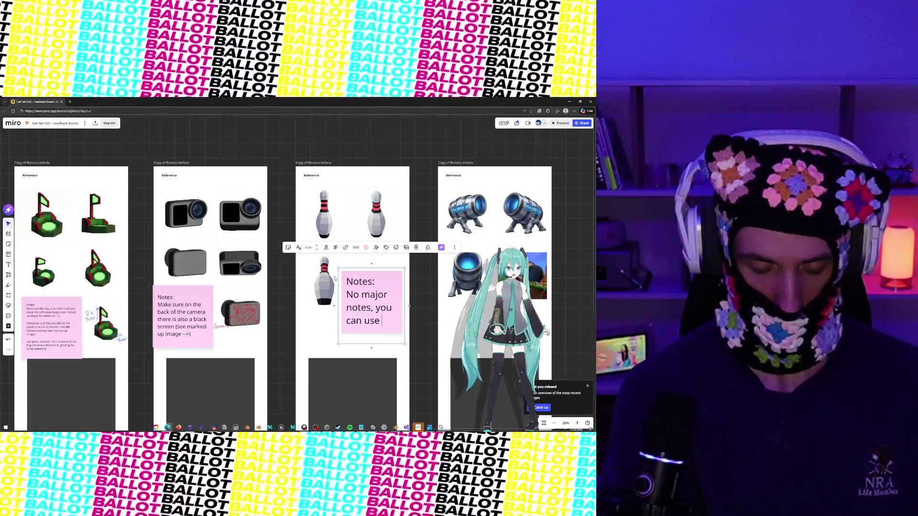
type("red emiss")
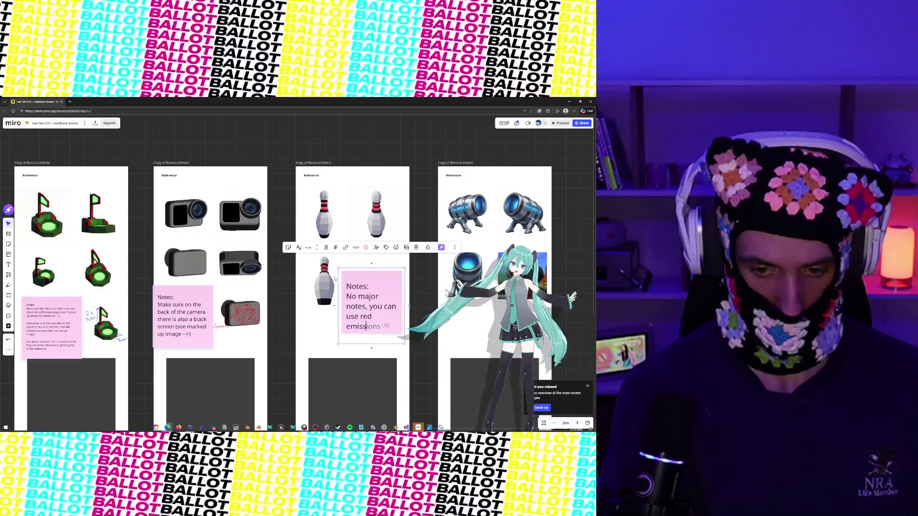
type("ion for the red bands")
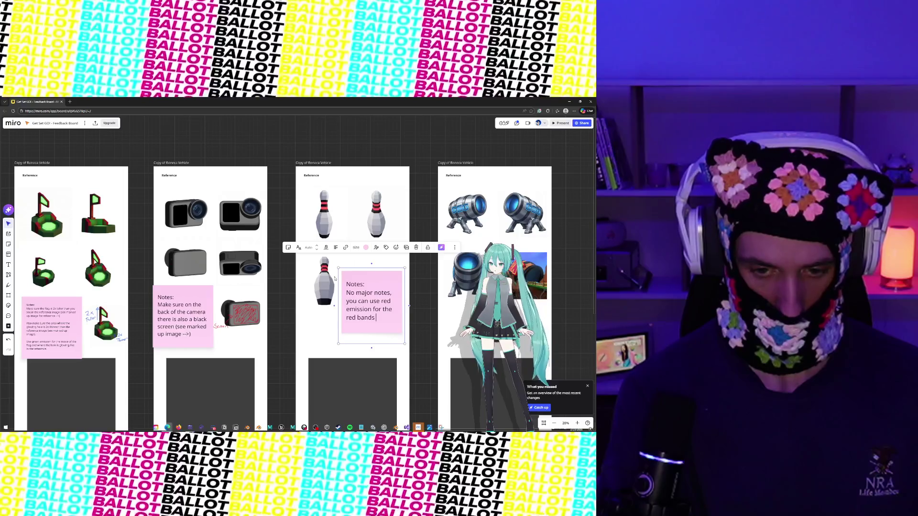
type(" on the pin.")
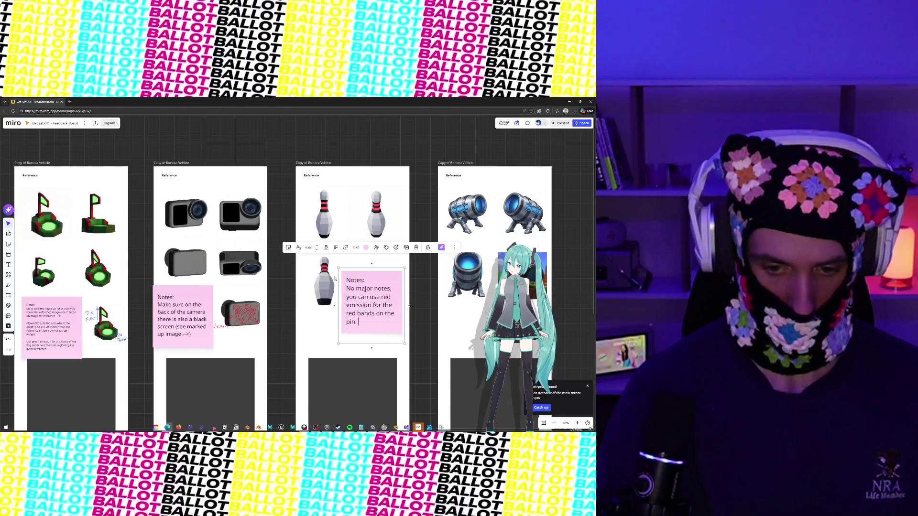
key("Escape")
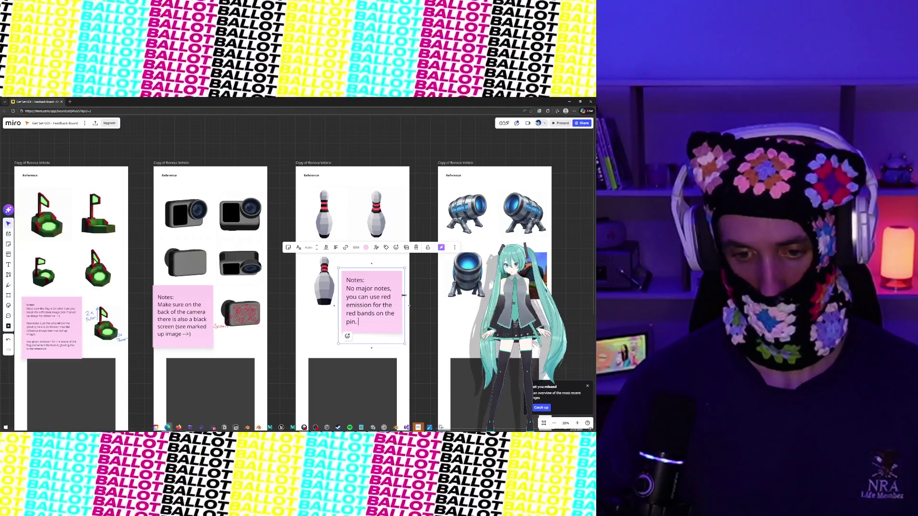
left_click(432, 281)
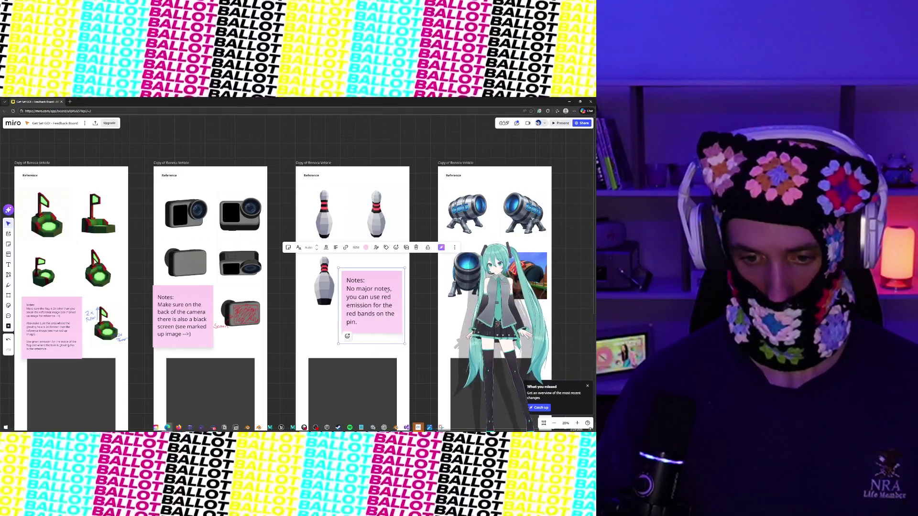
Duplicate the pin note and place the copy below the cannon images.
left_click(395, 292)
key("ctrl+d")
scroll(305, 297, "right", 5)
mouse_move(214, 325)
left_mouse_down()
mouse_move(287, 335)
mouse_move(318, 358)
mouse_move(296, 311)
left_mouse_up()
Write the cannon note's first paragraph citing the DK cannon from Mario Kart as inspiration and reference.
type("We are usi")
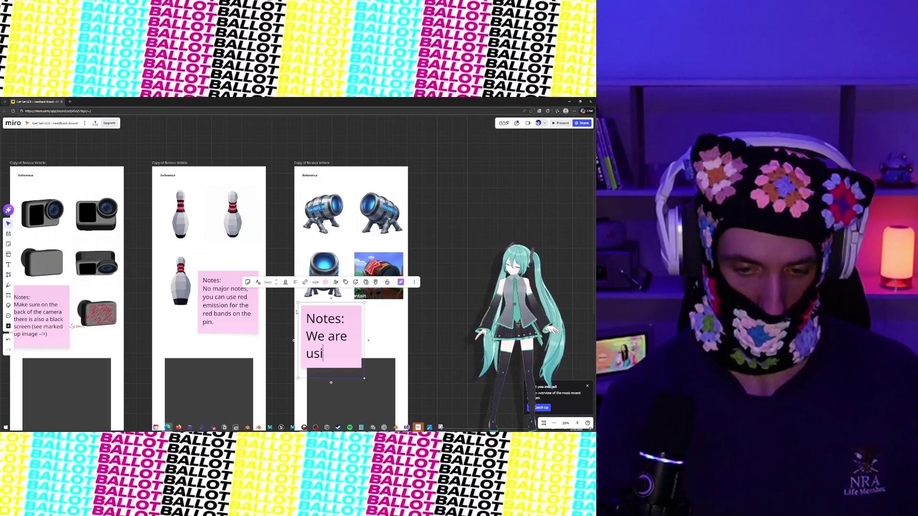
type("ng the DK cannon ")
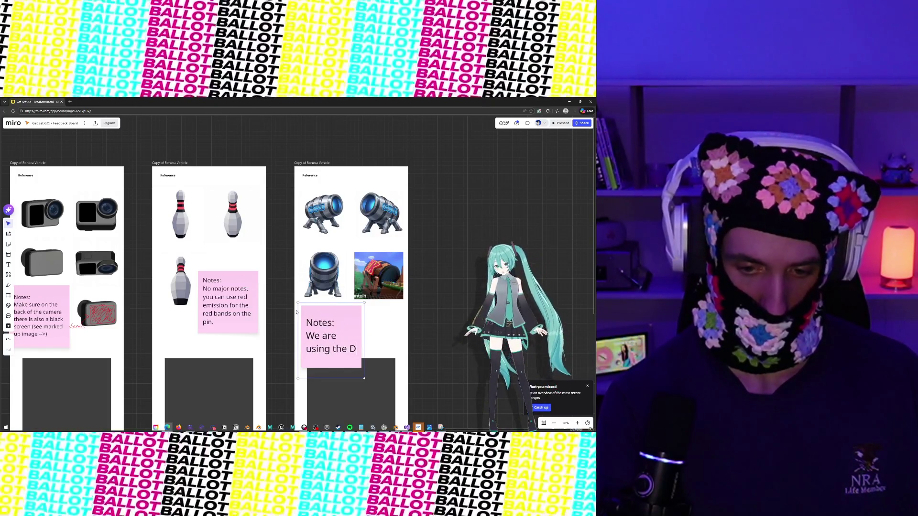
type("from mario ")
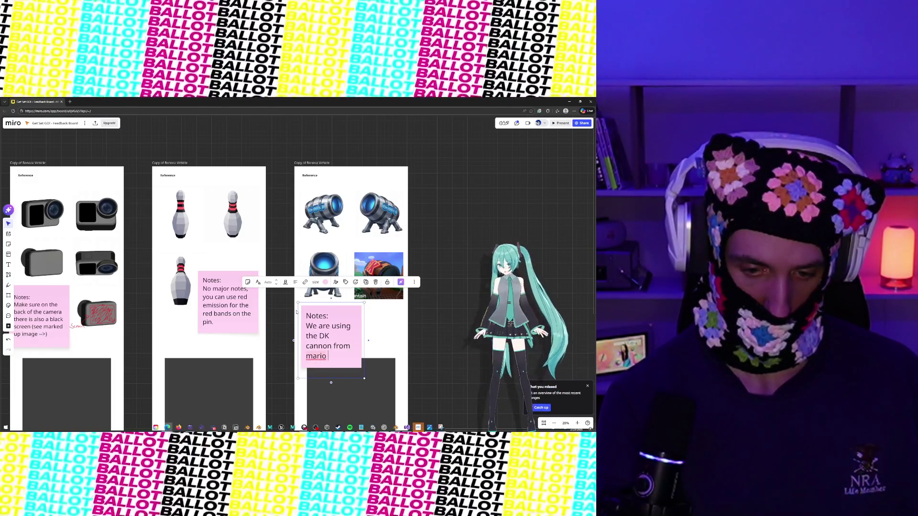
type("kart here as")
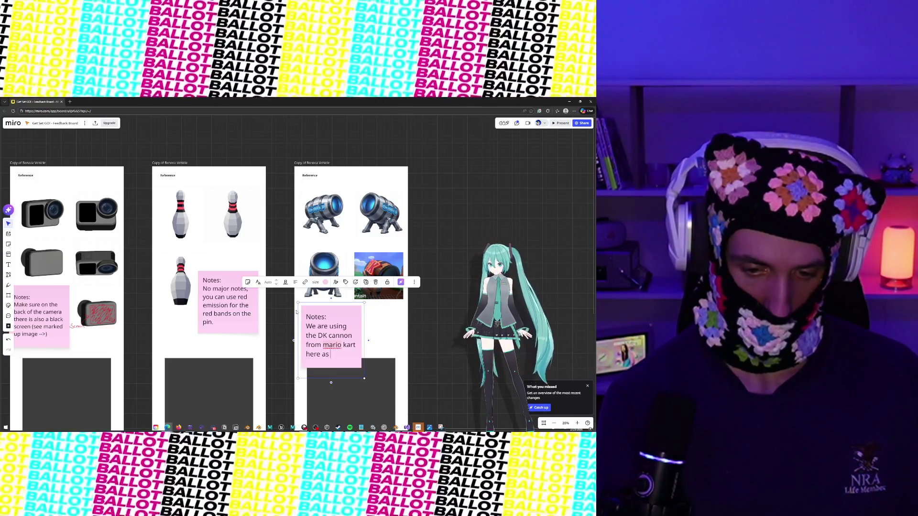
type(" inspirate")
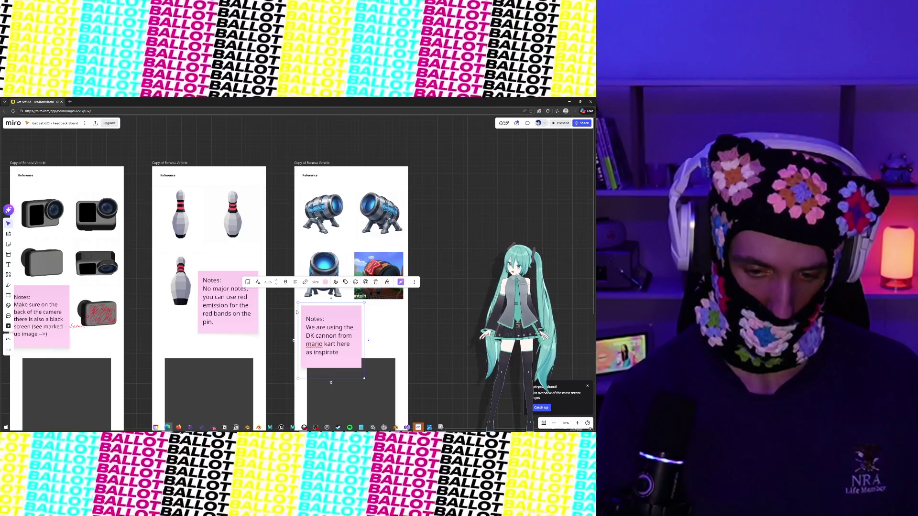
key("BackSpace")
type("ion.")
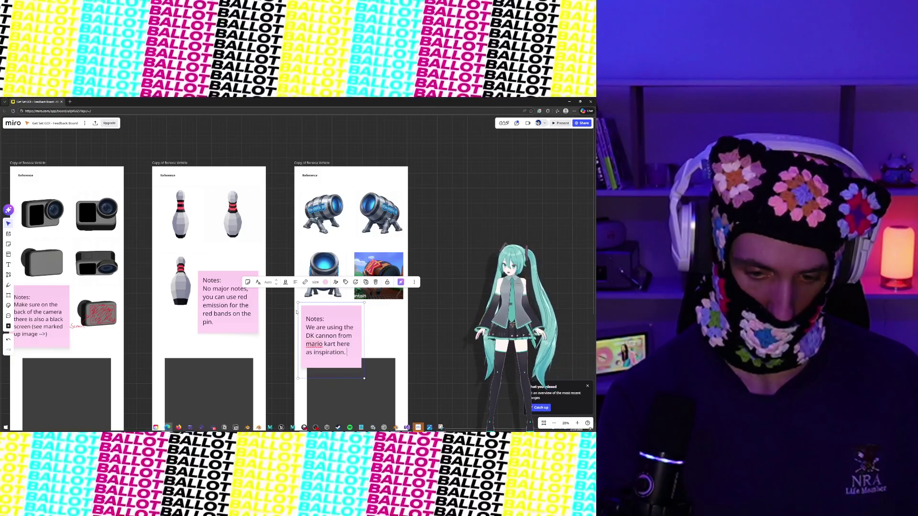
type("Vehicles will ")
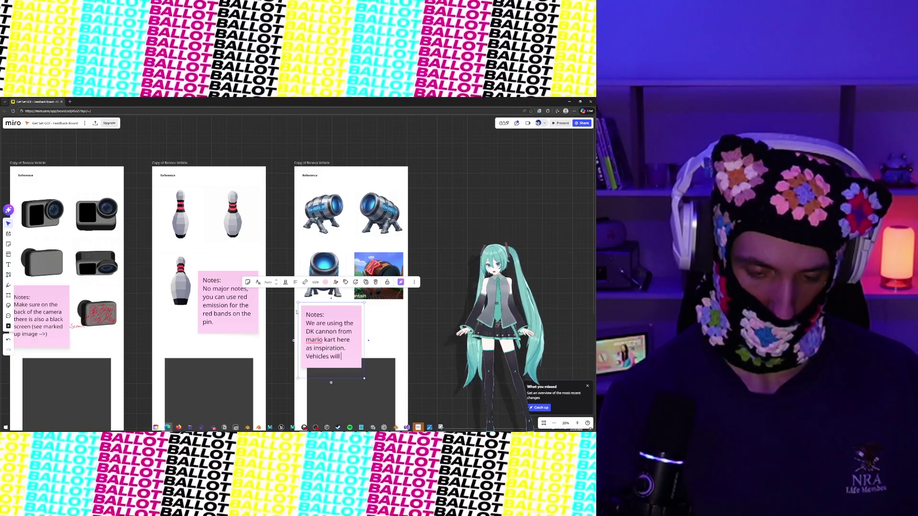
type("drive through this s")
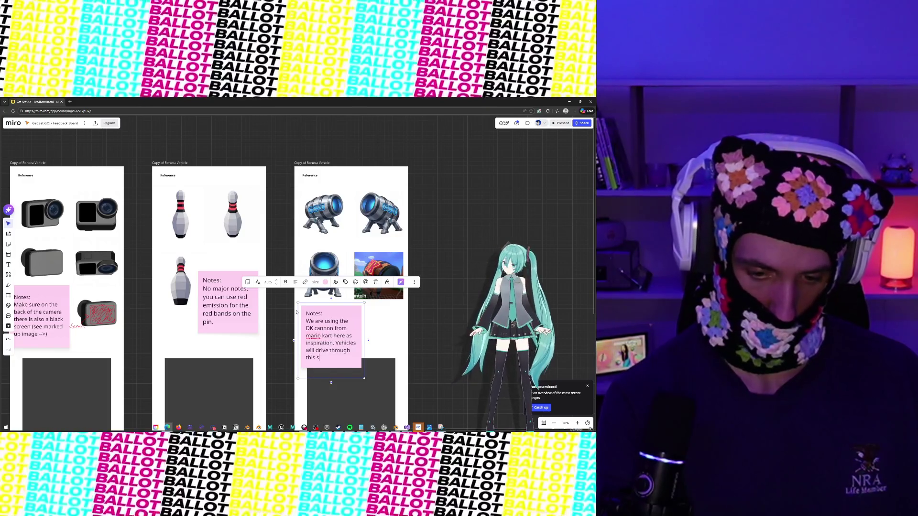
type("bar")
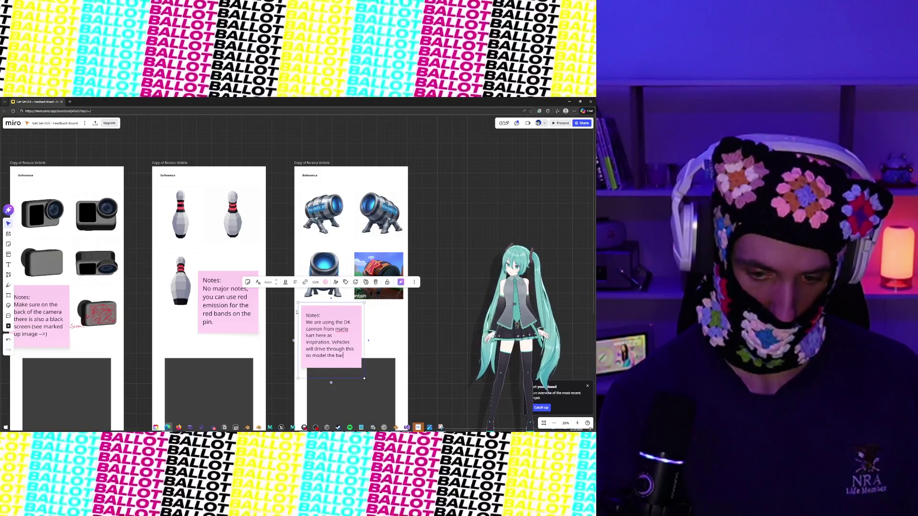
type("ith the")
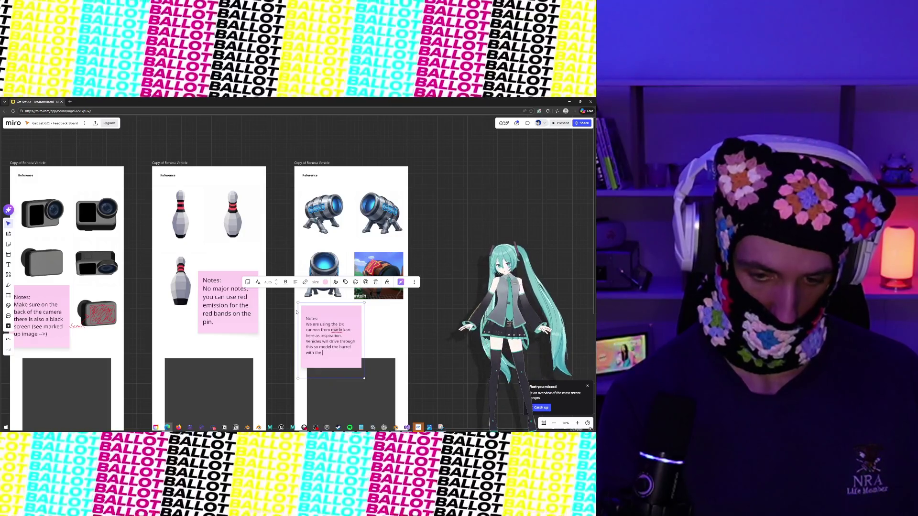
type("GSG")
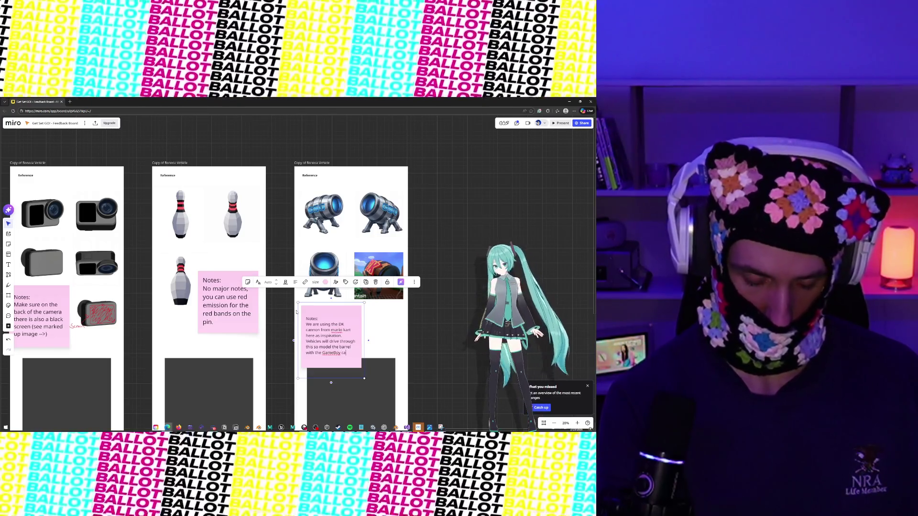
type("r as")
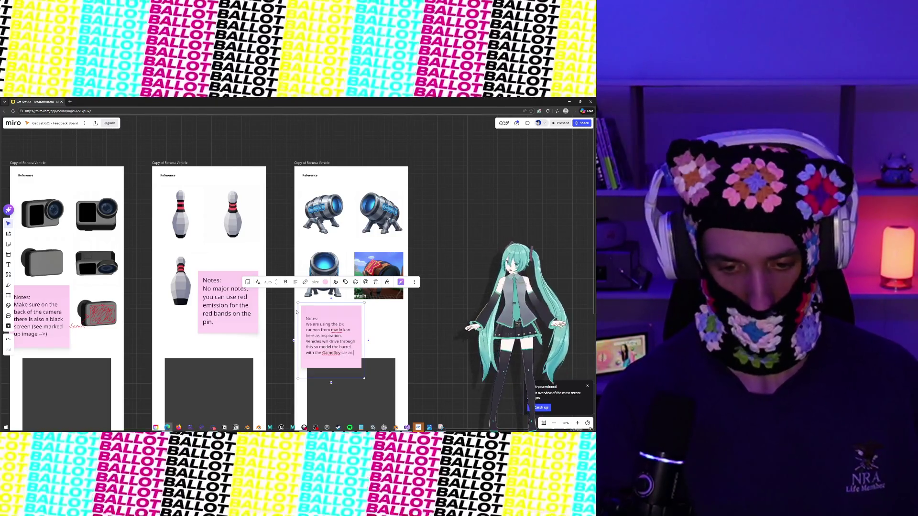
type(" a reference for fi")
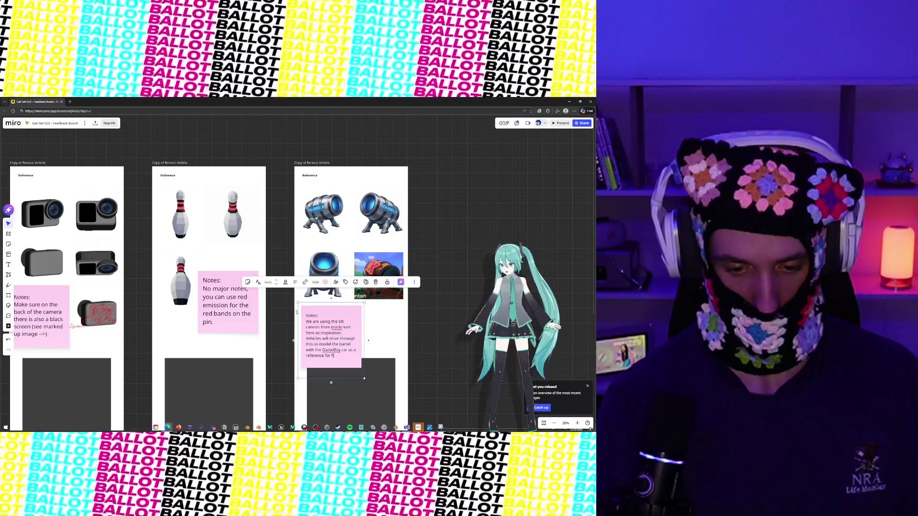
type("tting through it.")
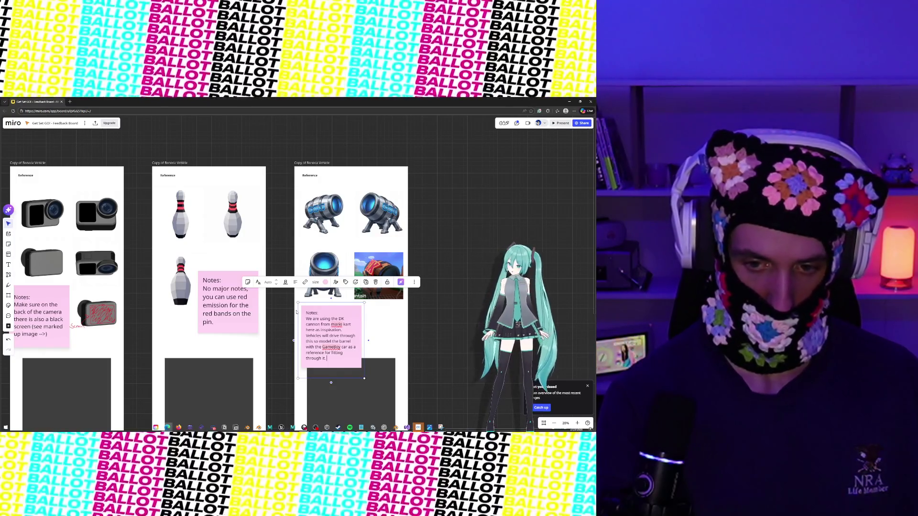
Add a paragraph: eliminate details to stay in budget, and both barrel ends should be open as in the DK image.
key("Return")
key("Return")
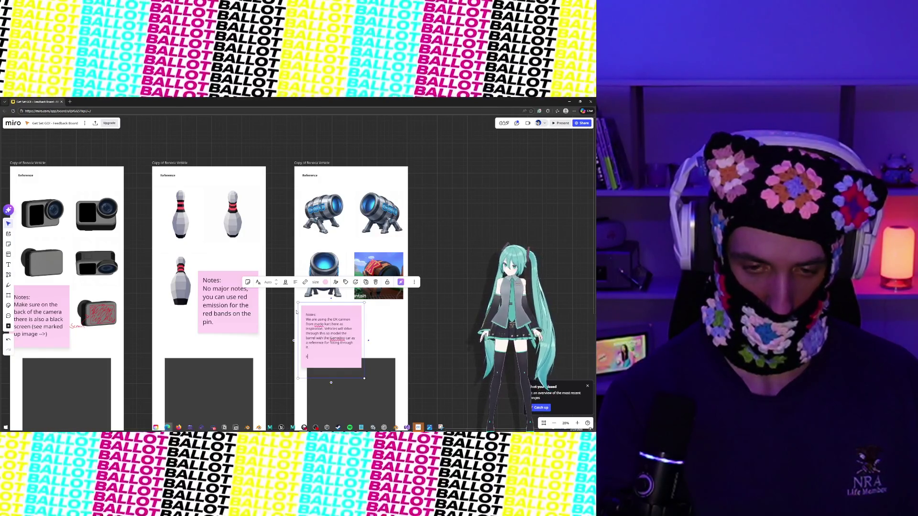
type("eel free to e")
type("liminate details")
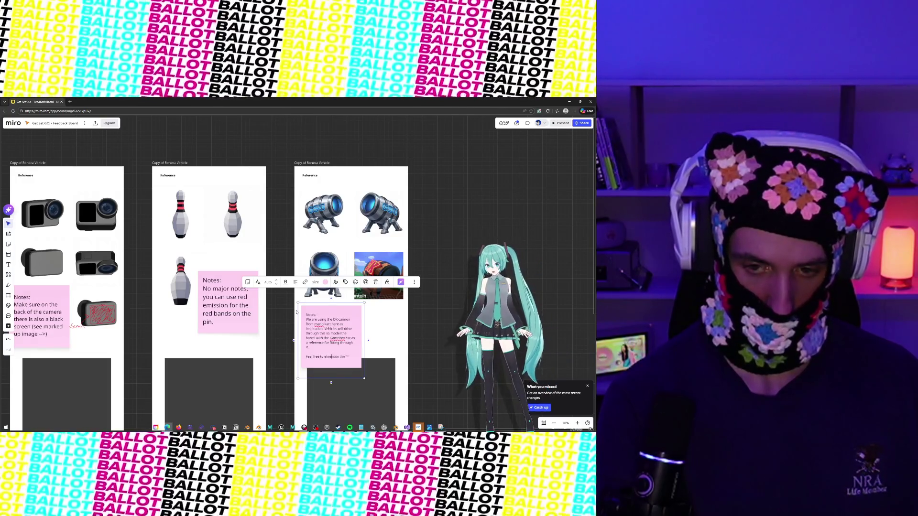
type(" where it")
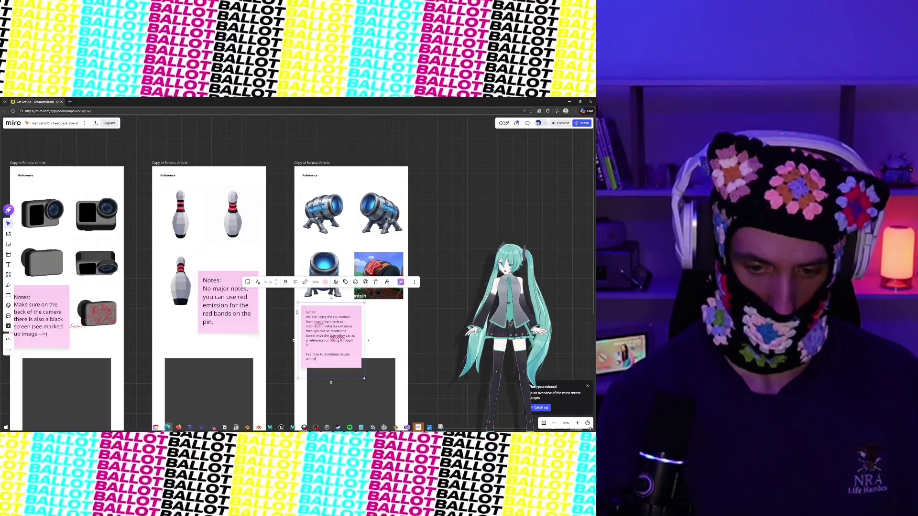
key("BackSpace")
key("BackSpace")
key("BackSpace")
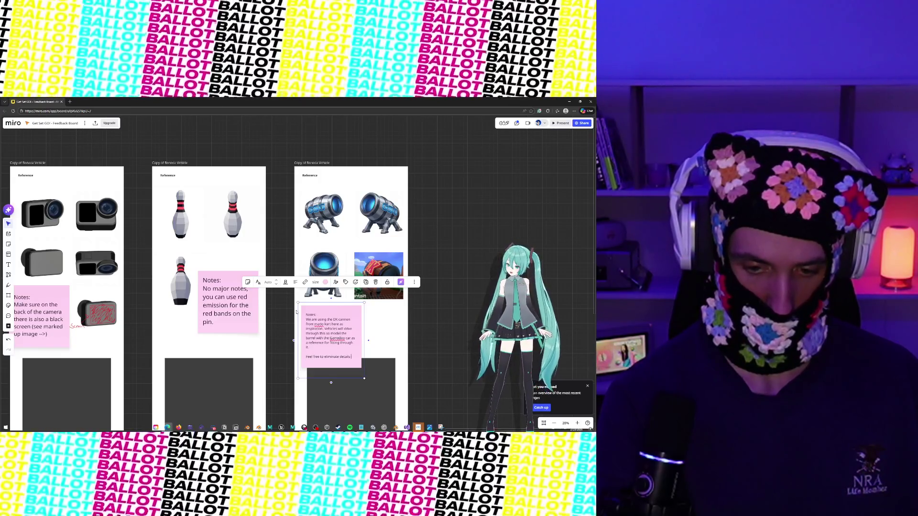
type("to stay u")
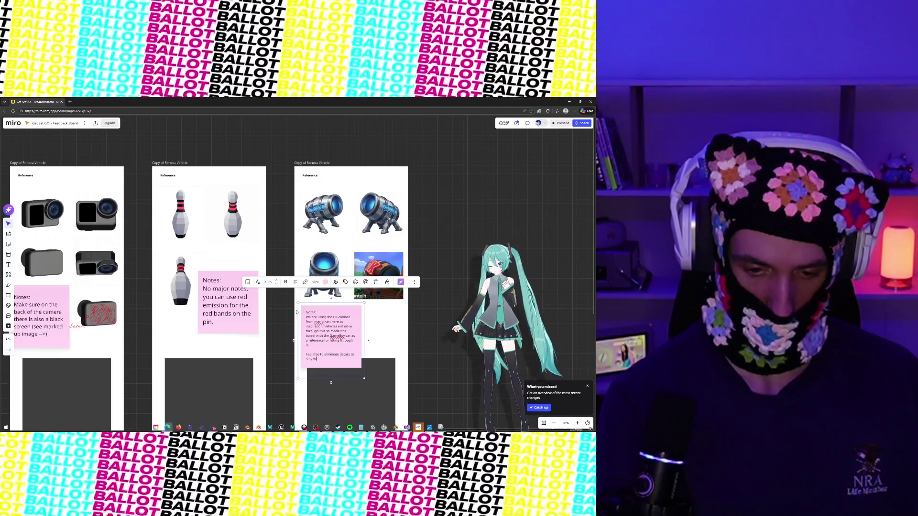
type("udget.")
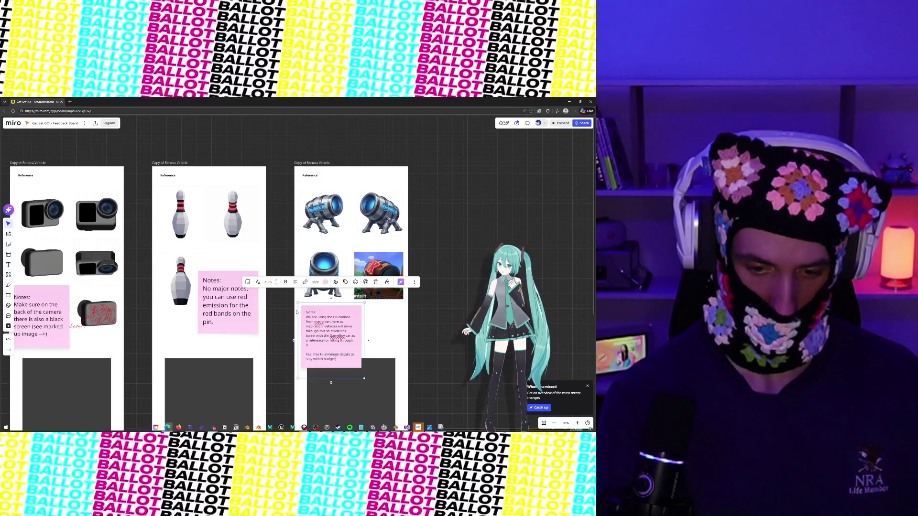
type(" if necessary")
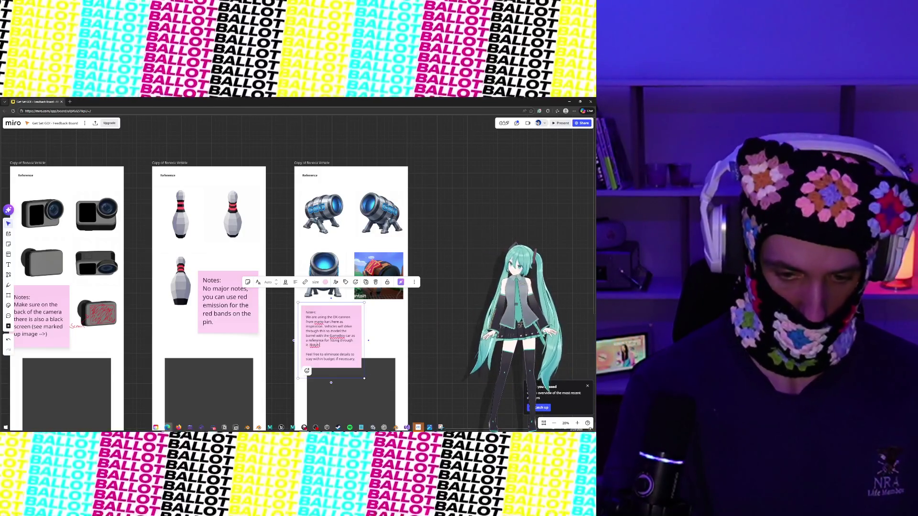
type("Busy.")
type(" of the can")
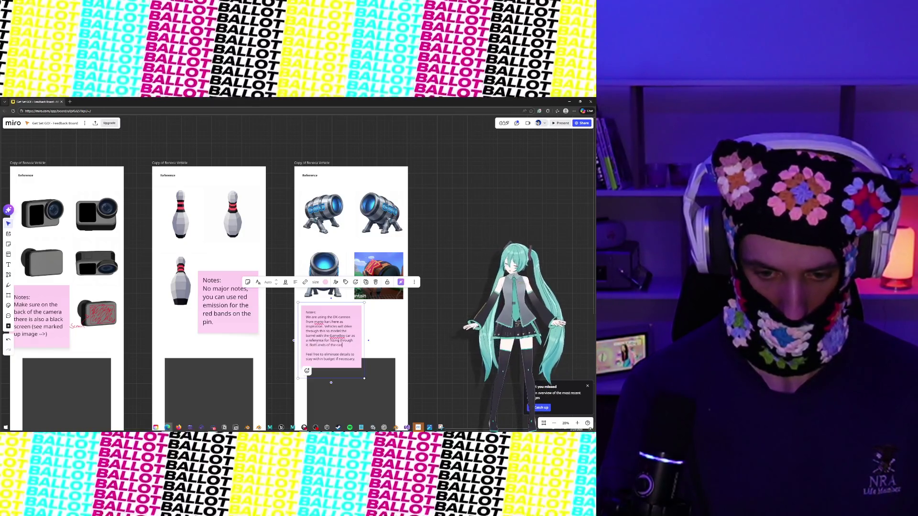
key("BackSpace")
key("BackSpace")
key("BackSpace")
type("barrel covered")
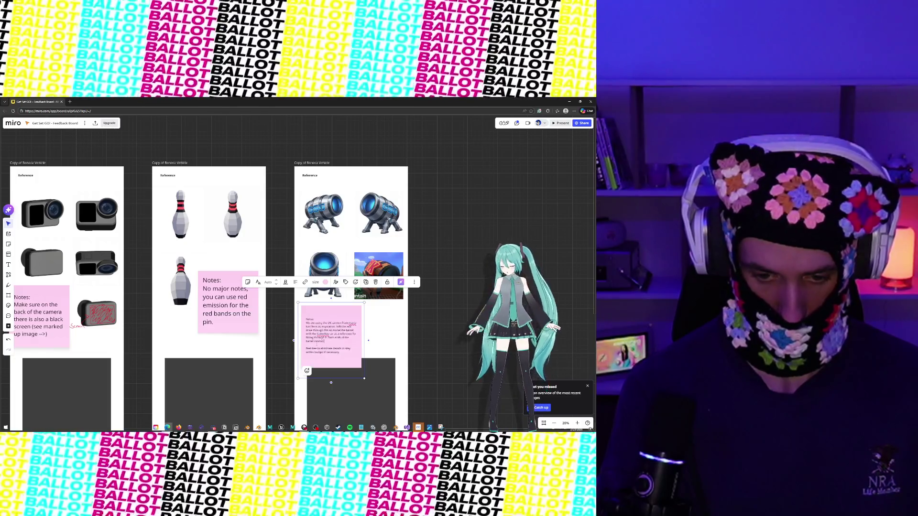
type(" should")
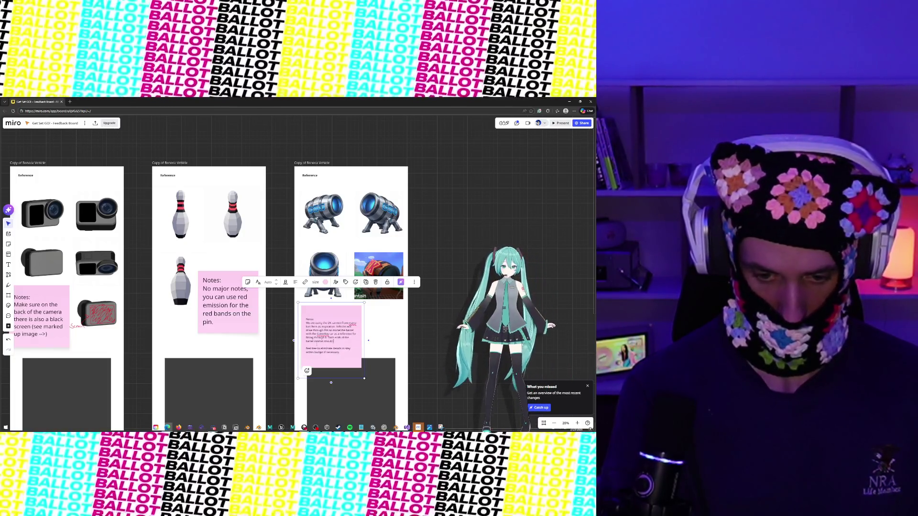
type(" be open.")
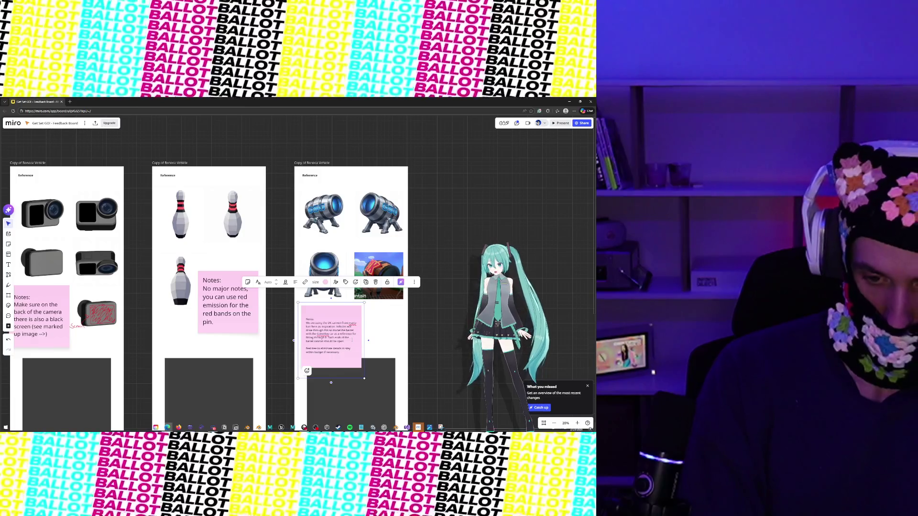
type("you see in")
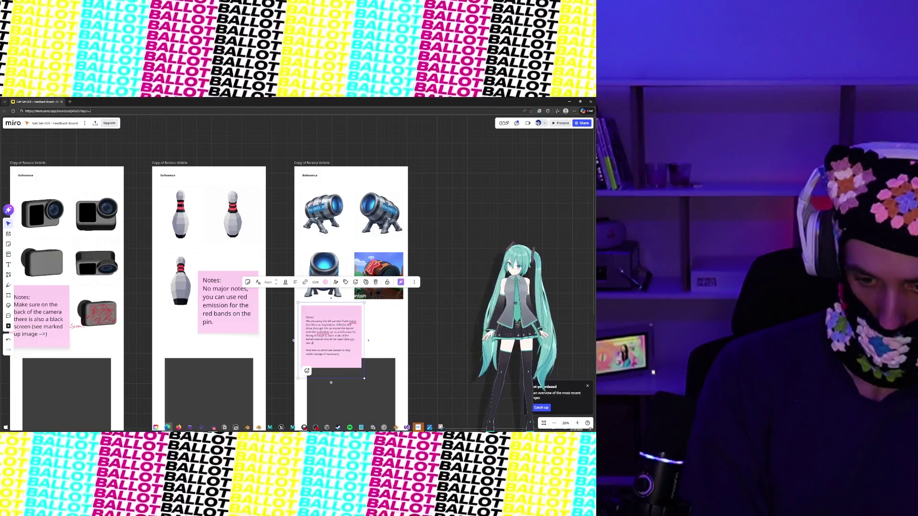
type(" the DK refere")
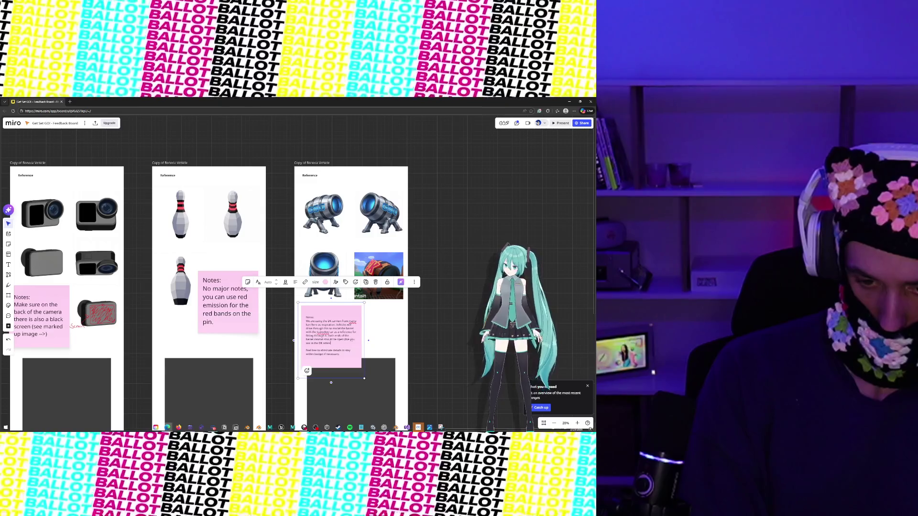
type("nce image")
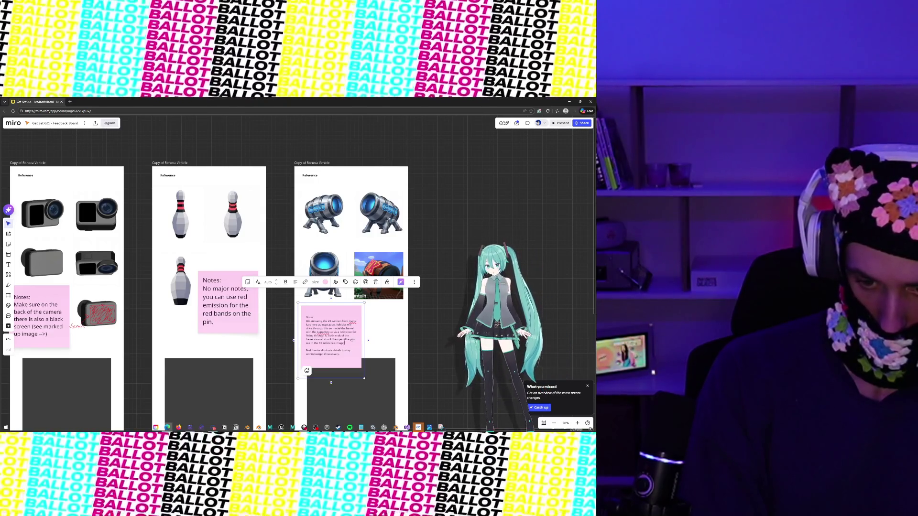
left_click(425, 326)
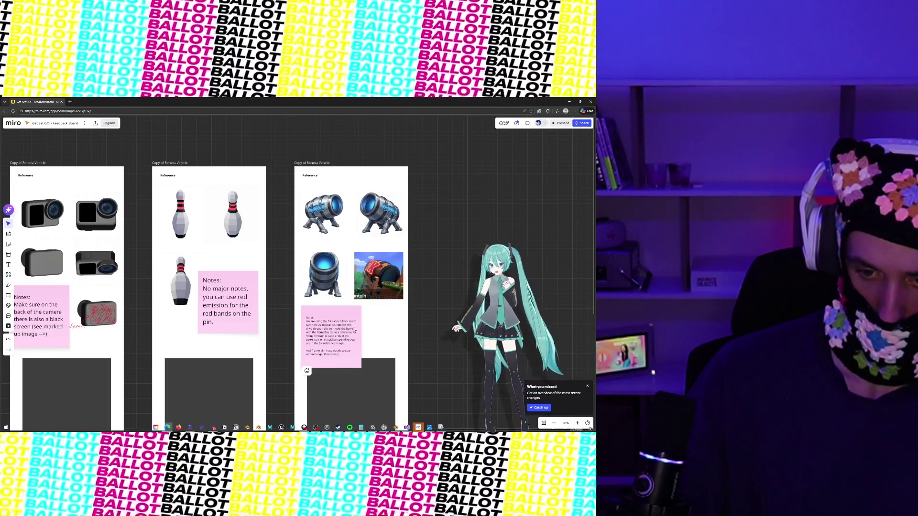
Move the whole Brick Vehicle frame to the far end of the row of frames.
scroll(355, 329, "left", 10)
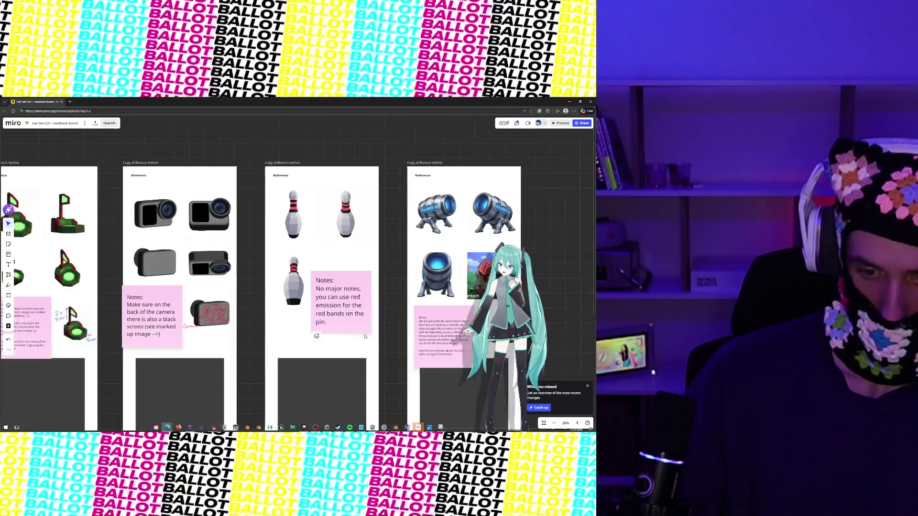
scroll(360, 338, "down", 5)
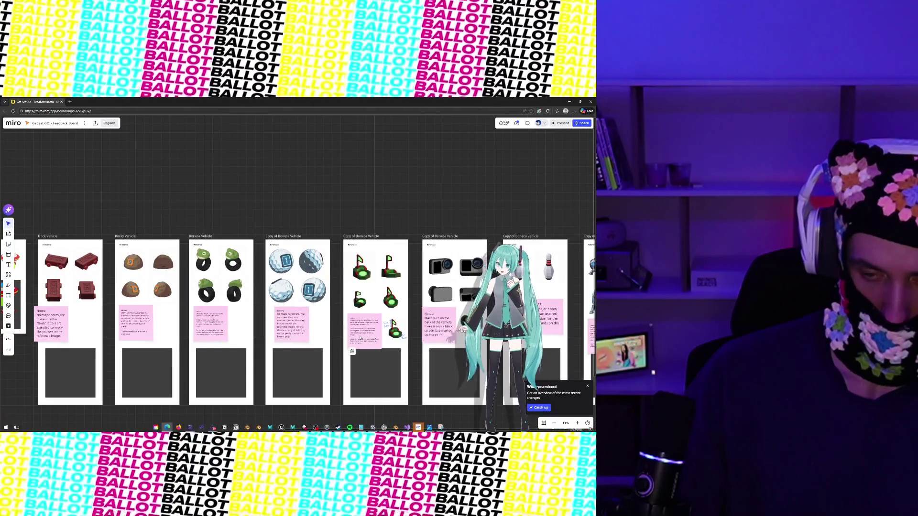
scroll(360, 338, "left", 2)
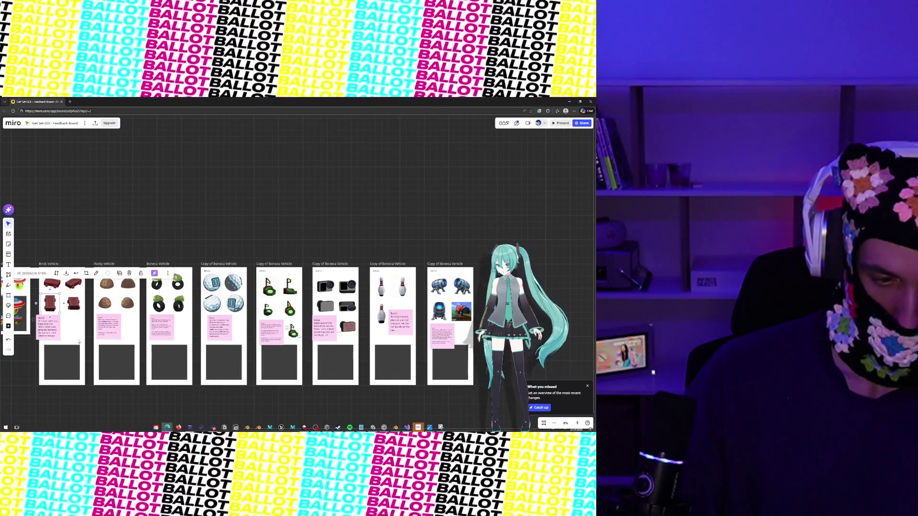
left_click_drag(47, 240, 83, 378)
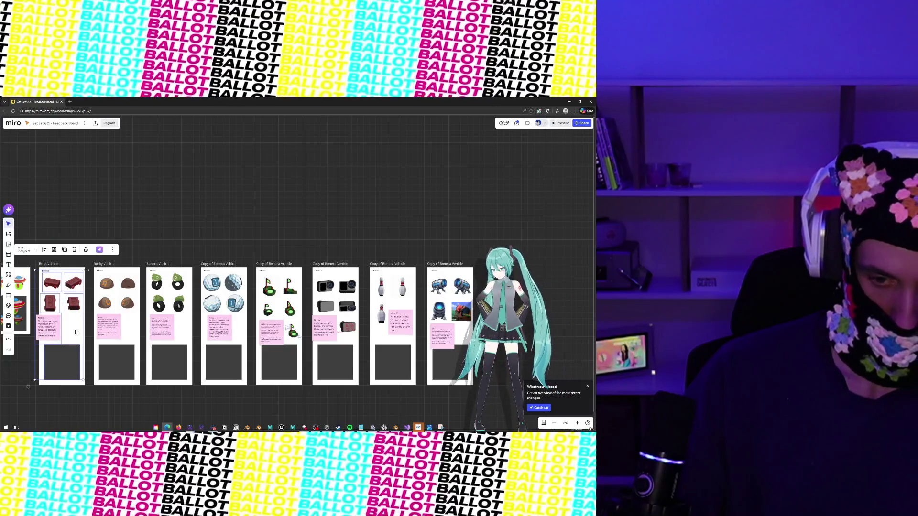
mouse_move(67, 306)
left_mouse_down()
mouse_move(182, 264)
mouse_move(471, 225)
left_mouse_up()
key("ctrl+z")
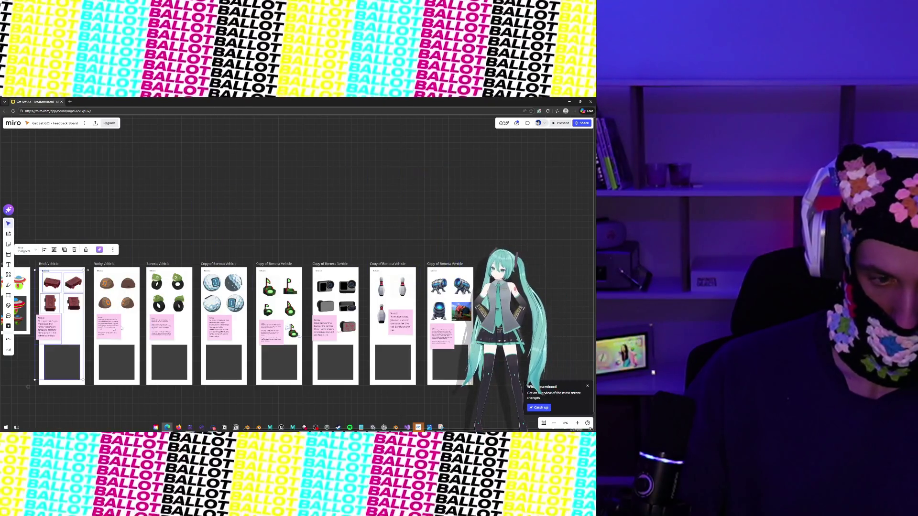
left_click(74, 264)
left_click(55, 265)
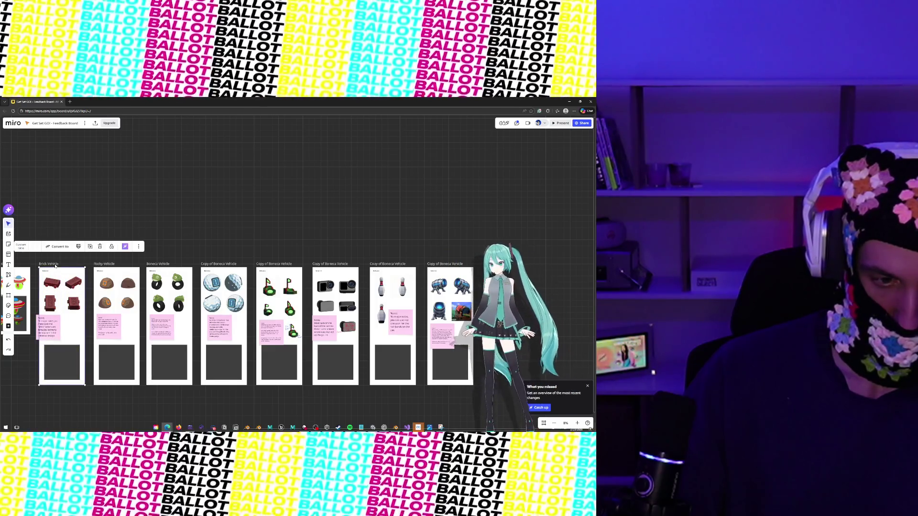
mouse_move(54, 267)
left_mouse_down()
mouse_move(277, 198)
mouse_move(503, 235)
mouse_move(492, 243)
left_mouse_up()
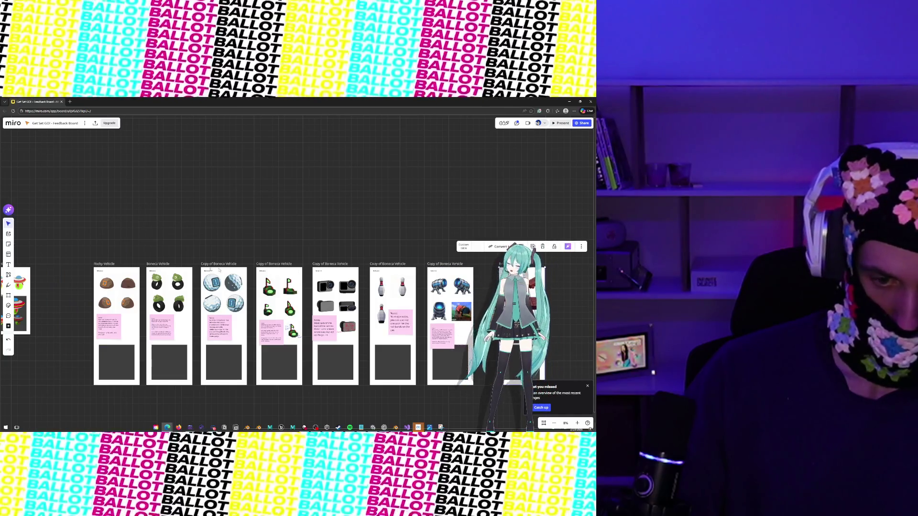
Move the camera frame to the start of the row.
left_click(336, 273)
mouse_move(336, 273)
left_mouse_down()
mouse_move(315, 254)
mouse_move(60, 278)
mouse_move(62, 266)
left_mouse_up()
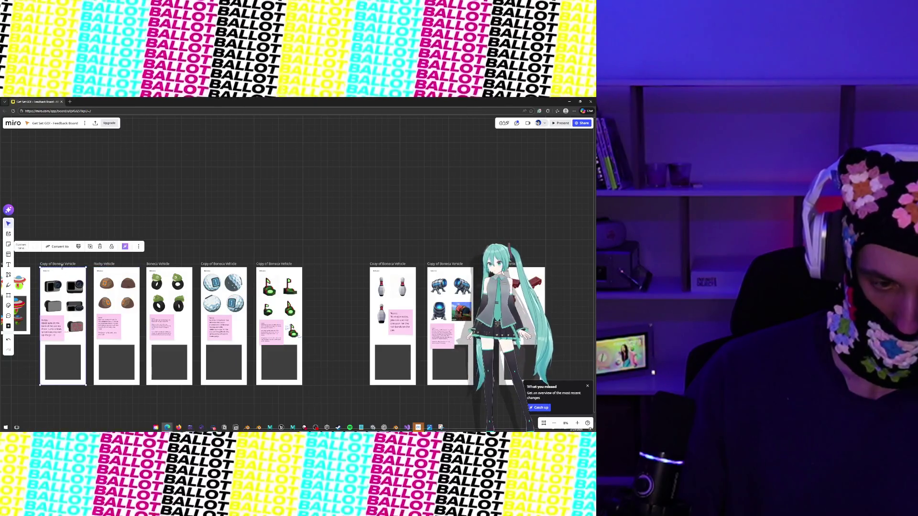
double_click(62, 264)
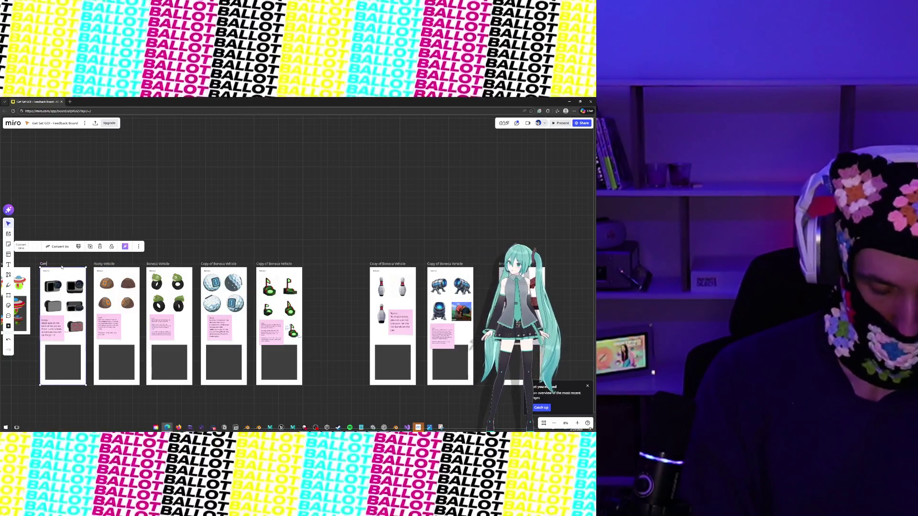
Title the camera and golf ball frames 'Camera Prop' and 'Golf Ball Prop'.
type("Camera F")
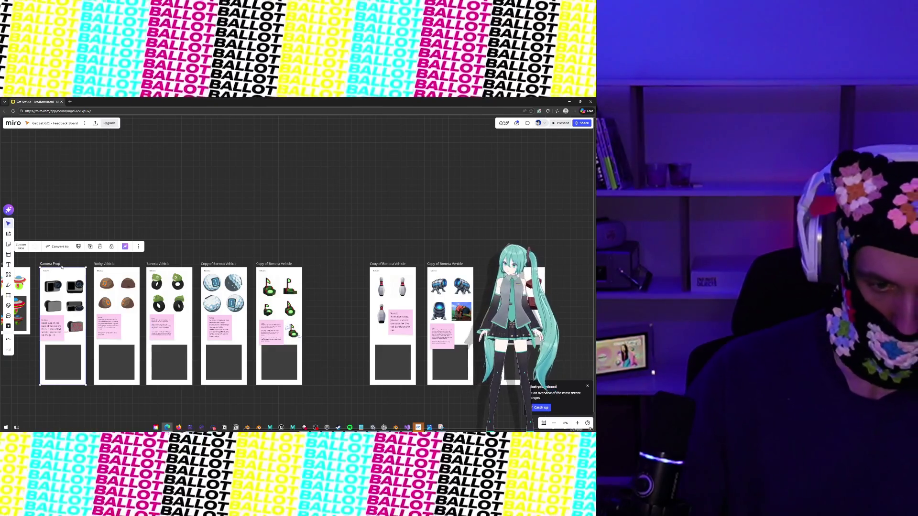
left_click(183, 257)
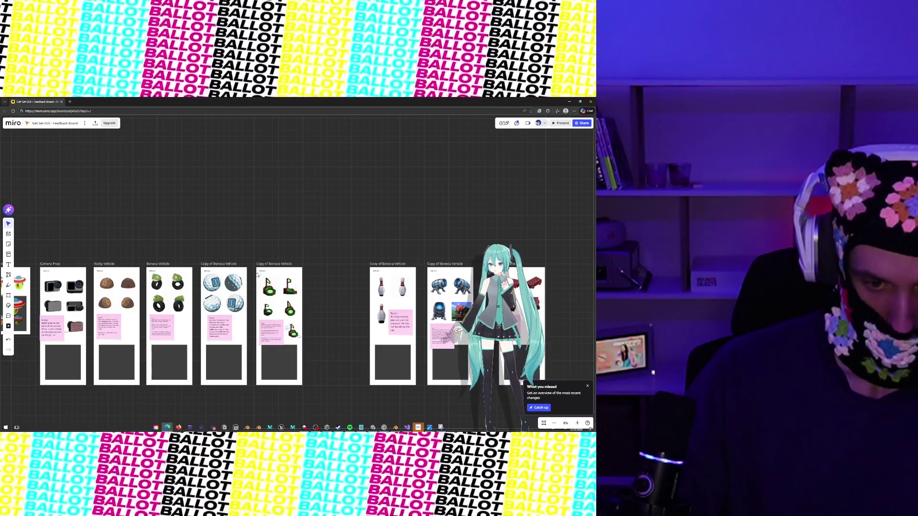
left_click(224, 264)
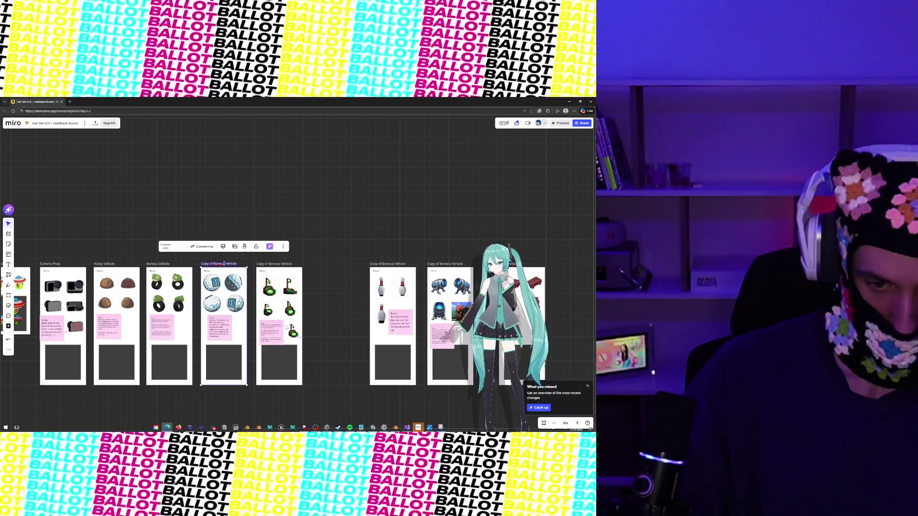
type("Golf Ball Prop")
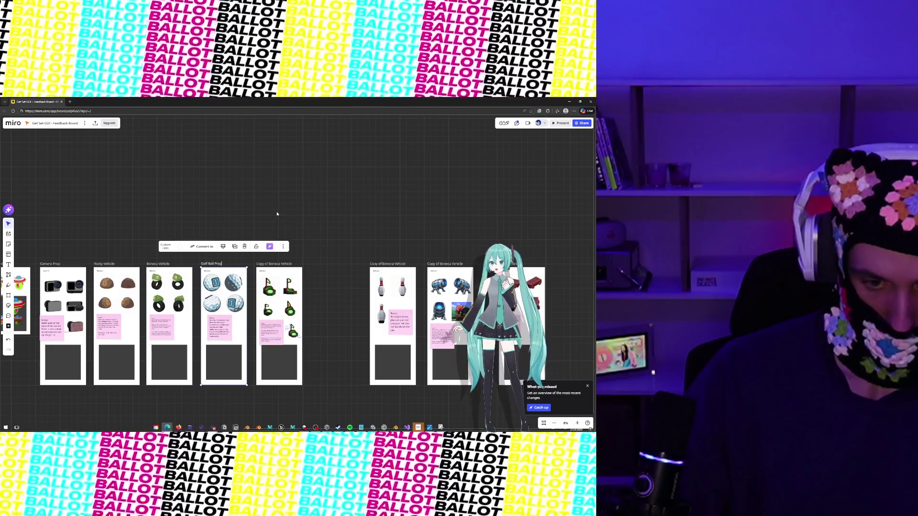
left_click(275, 217)
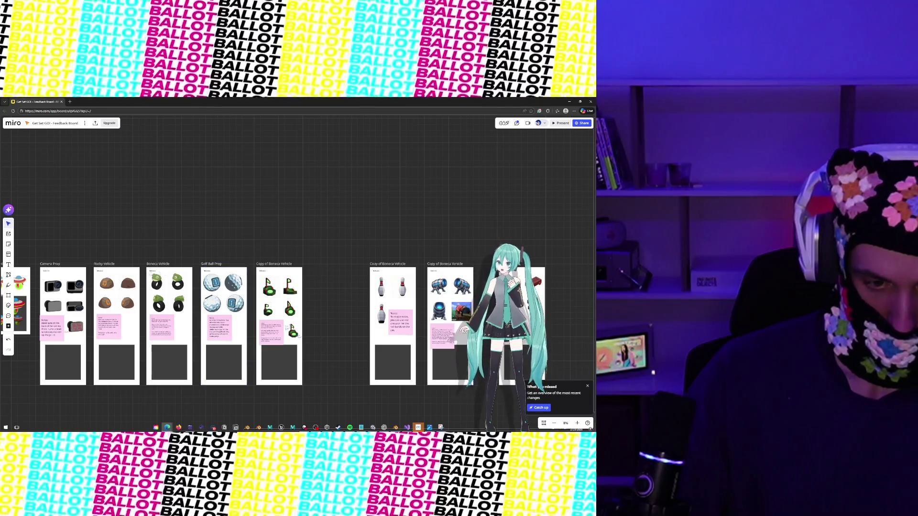
Shift Rocky Vehicle along the row and place Golf Ball Prop right after Camera Prop.
left_click(120, 271)
mouse_move(121, 271)
left_mouse_down()
mouse_move(132, 259)
mouse_move(339, 273)
left_mouse_up()
left_click(184, 274)
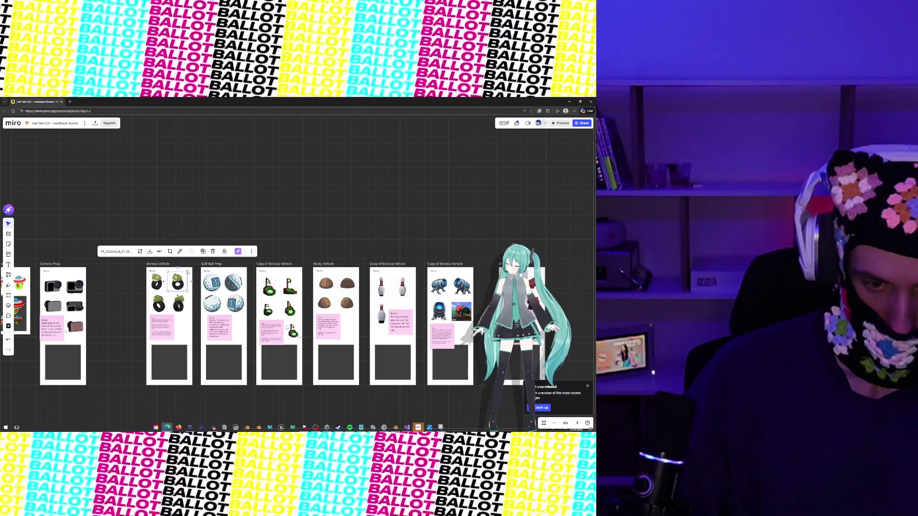
left_click(191, 271)
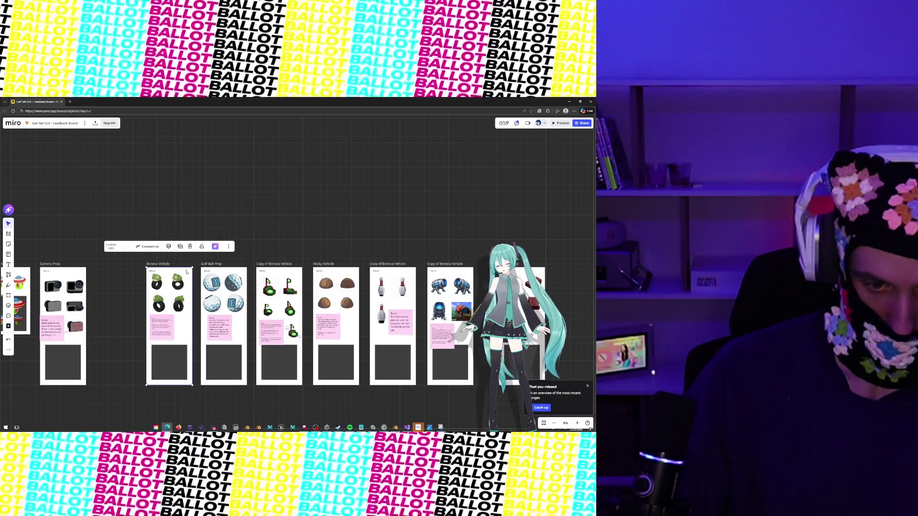
mouse_move(236, 271)
left_mouse_down()
mouse_move(122, 272)
mouse_move(220, 271)
left_mouse_up()
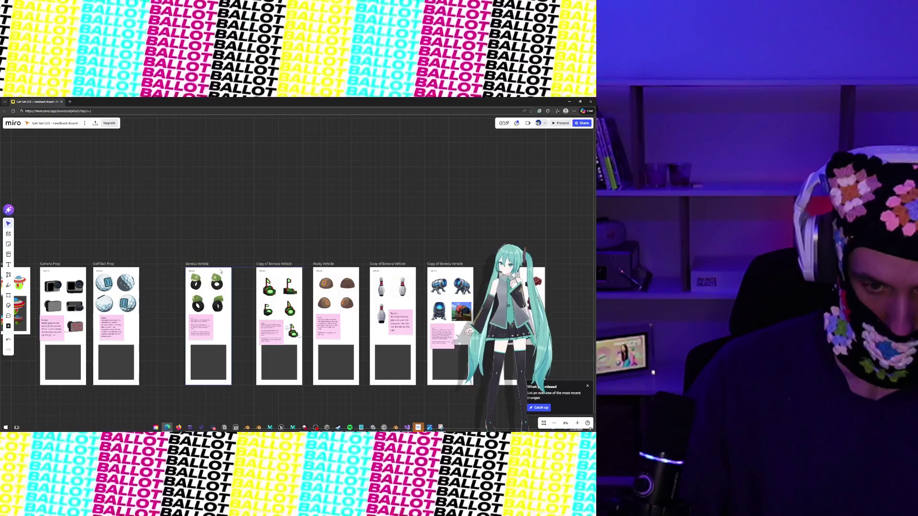
Rename the flag frame 'Golf Hole Prop', place it after Golf Ball Prop, and close up Rocky Vehicle and the bowling pin frame.
left_click(278, 263)
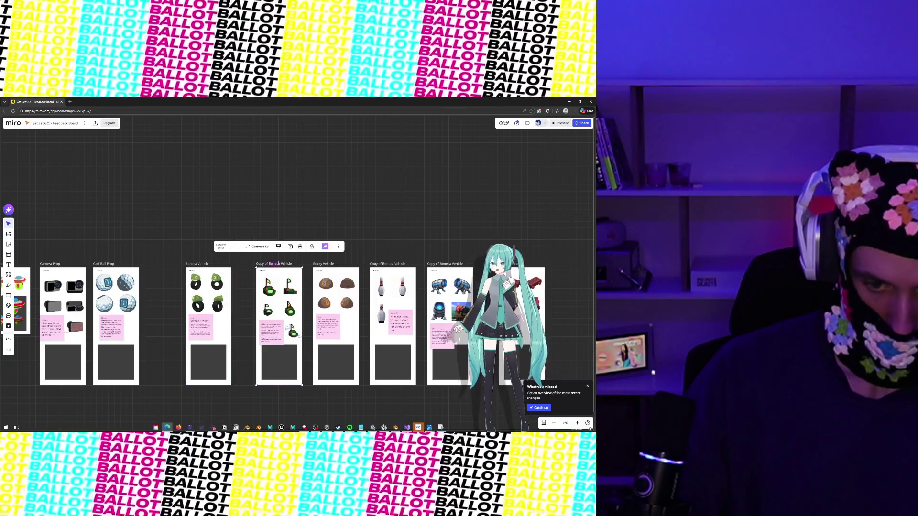
type("Golf")
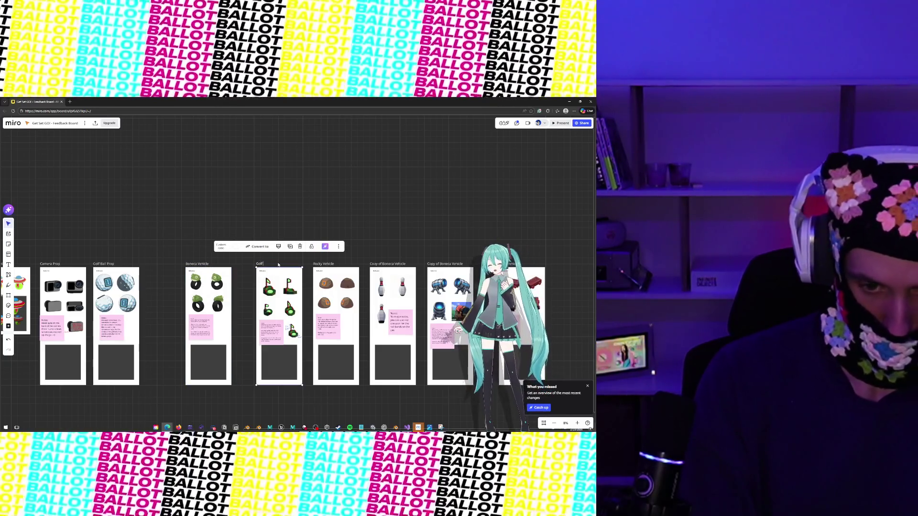
type(" Hole Prop")
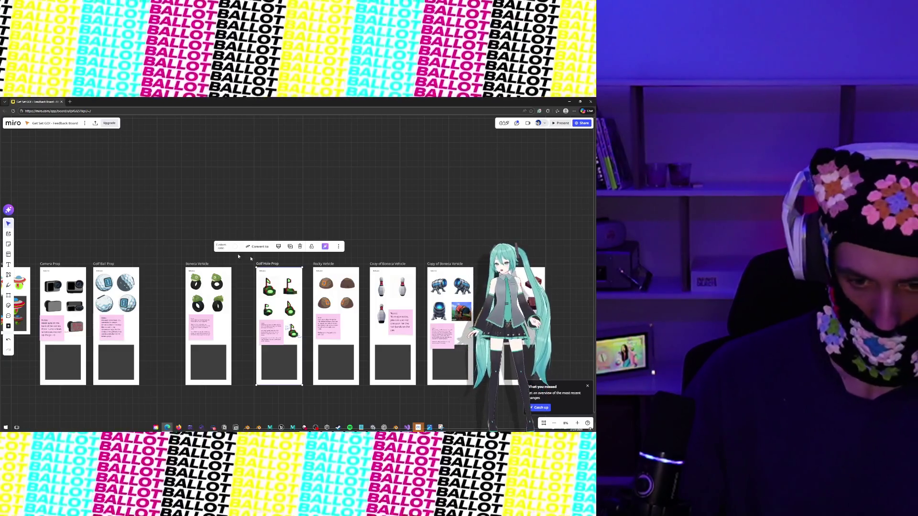
key("Return")
mouse_move(288, 276)
left_mouse_down()
mouse_move(172, 275)
mouse_move(235, 273)
left_mouse_up()
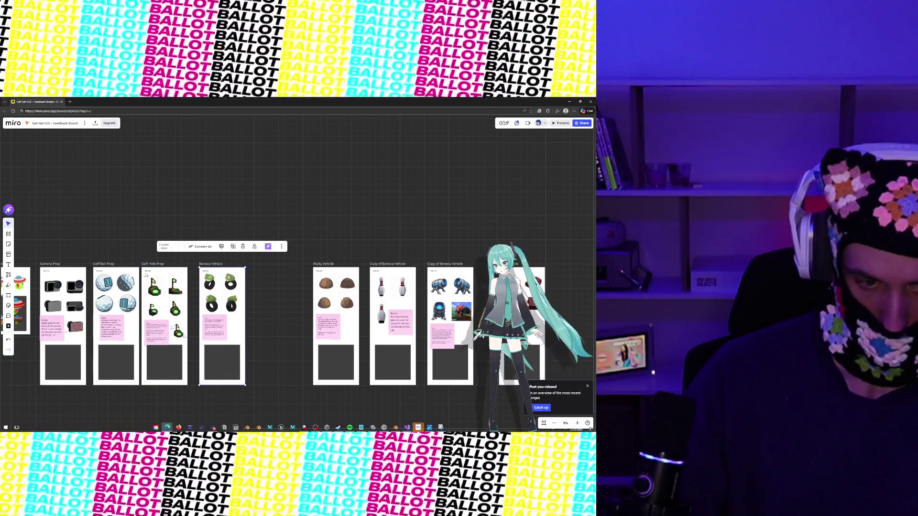
left_click_drag(179, 273, 183, 273)
left_click_drag(349, 271, 290, 273)
left_click_drag(399, 273, 339, 269)
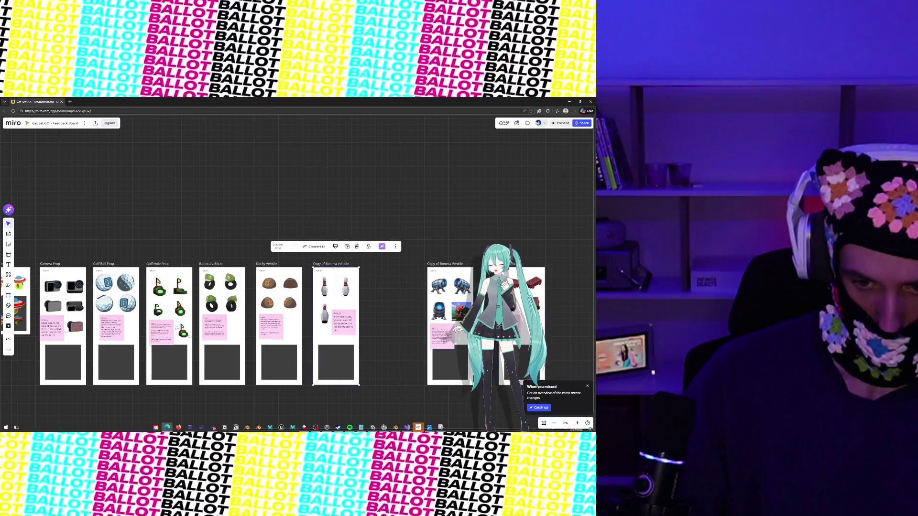
Rename the copied frames 'Bowling Pin Prop' and 'Barrel Cannon Prop', placing the cannon after the pin.
double_click(333, 265)
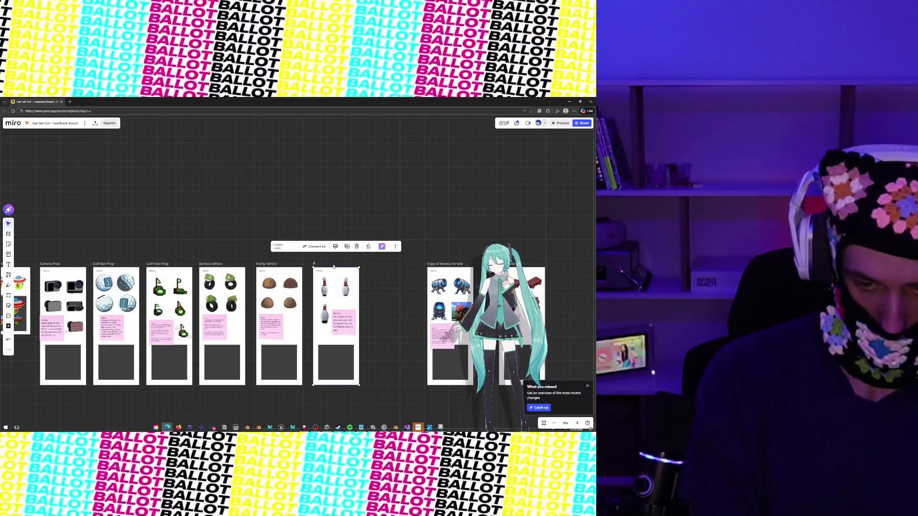
type("Bow")
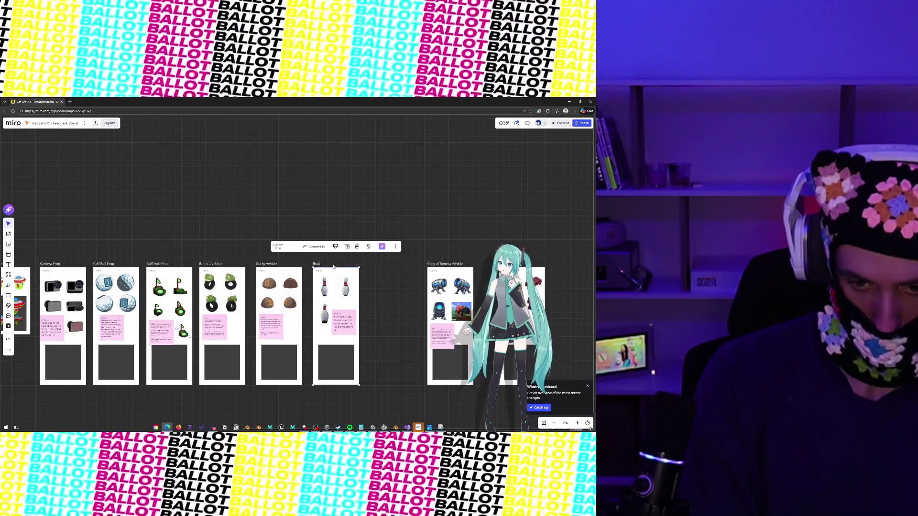
type("ling Pin Prop")
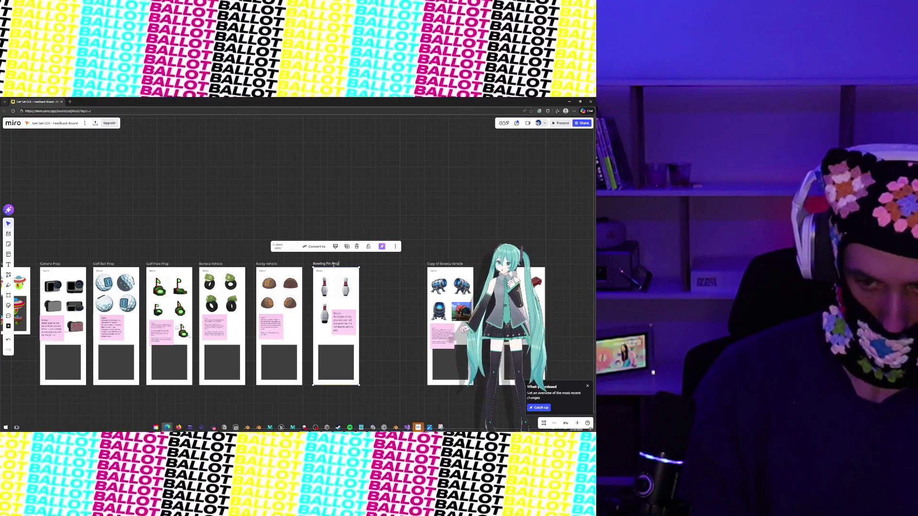
left_click(397, 277)
left_click(454, 264)
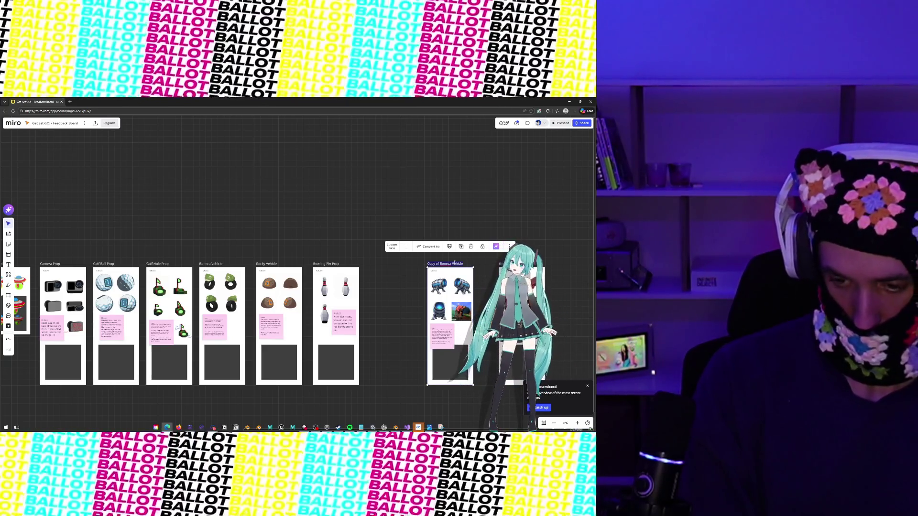
key("BackSpace")
key("BackSpace")
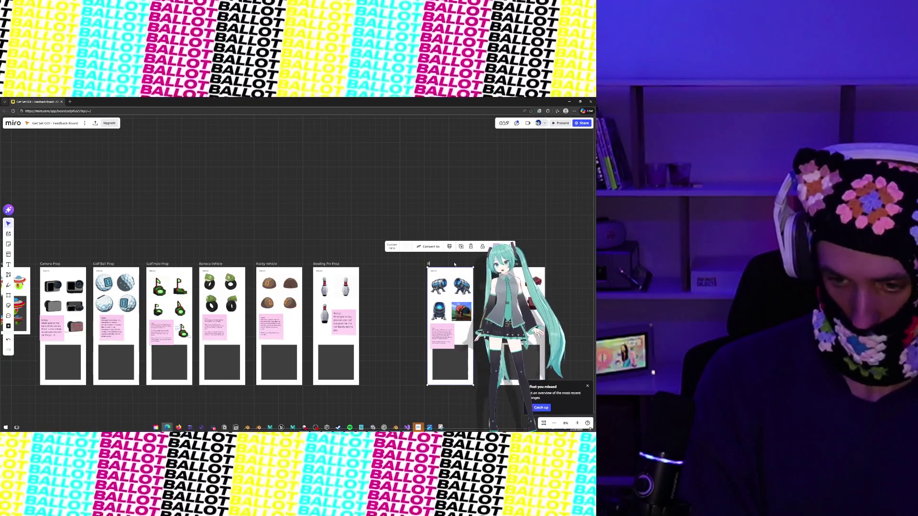
type("arrel Cannon Prop")
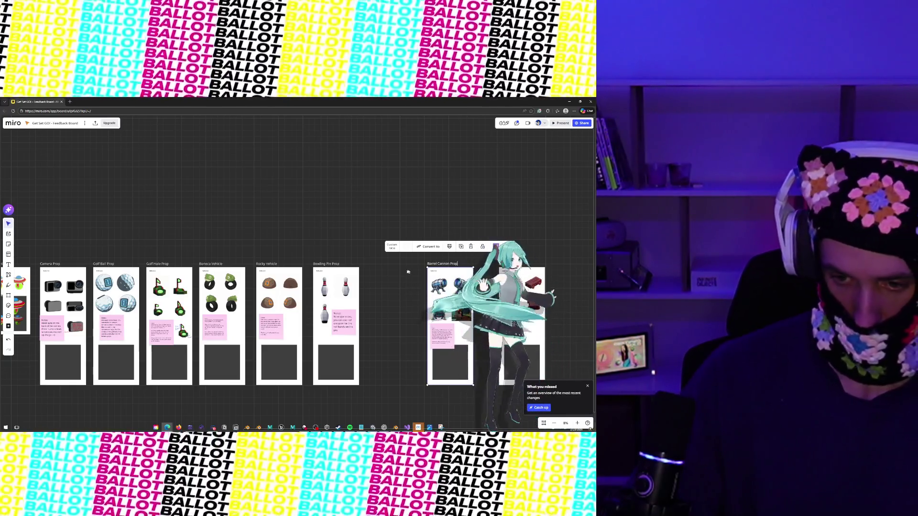
left_click(446, 273)
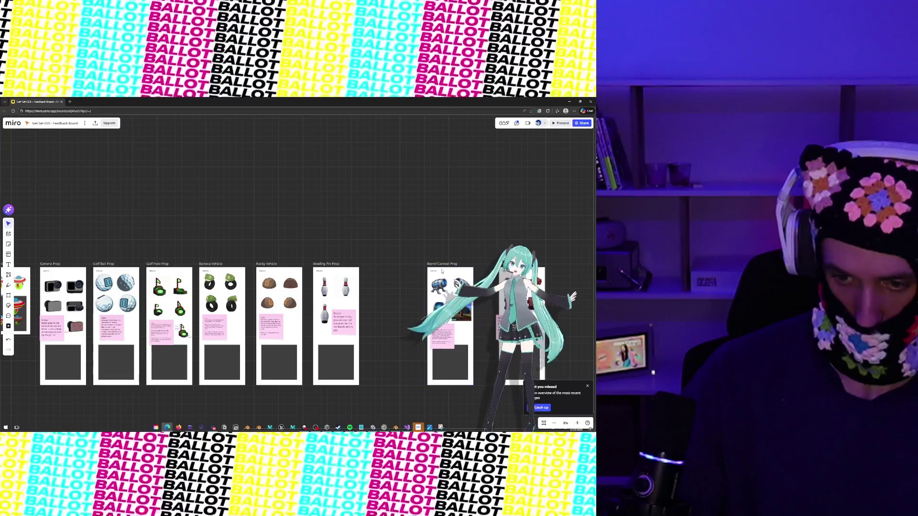
mouse_move(446, 273)
left_mouse_down()
mouse_move(380, 273)
mouse_move(389, 274)
left_mouse_up()
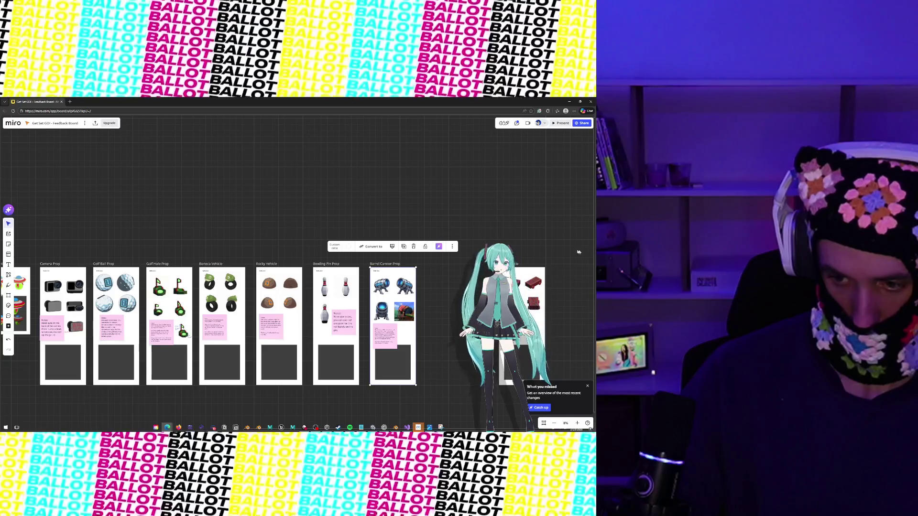
Place the Brick Vehicle frame right after Barrel Cannon Prop.
left_click(539, 269)
left_click_drag(540, 272, 471, 272)
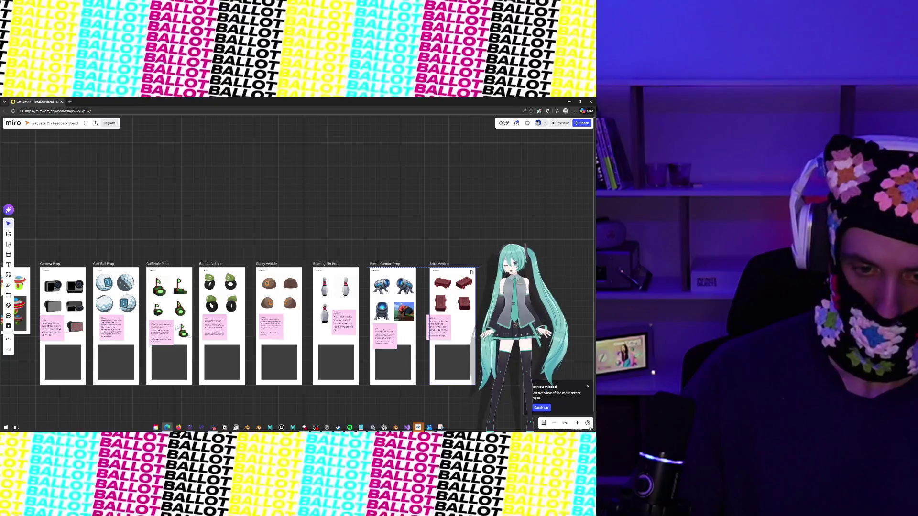
left_click(300, 227)
scroll(303, 245, "right", 3)
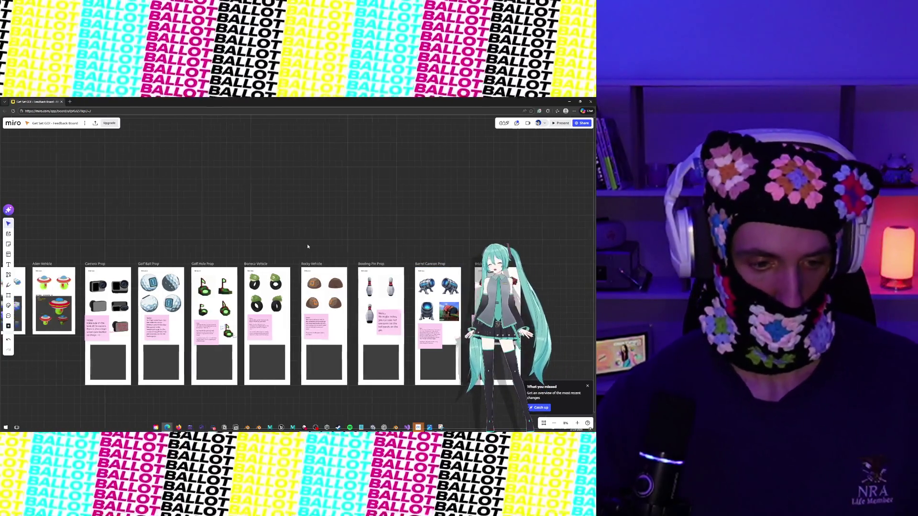
scroll(308, 246, "left", 10)
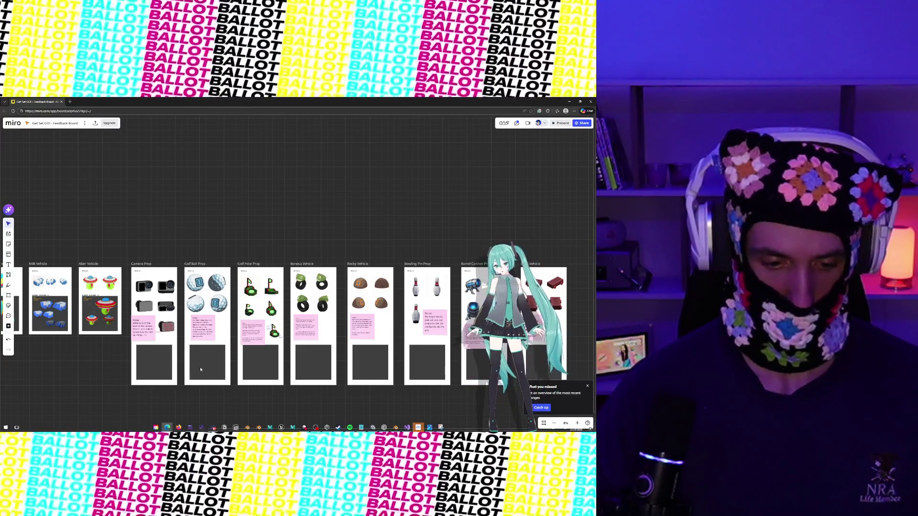
mouse_move(166, 428)
left_click(61, 409)
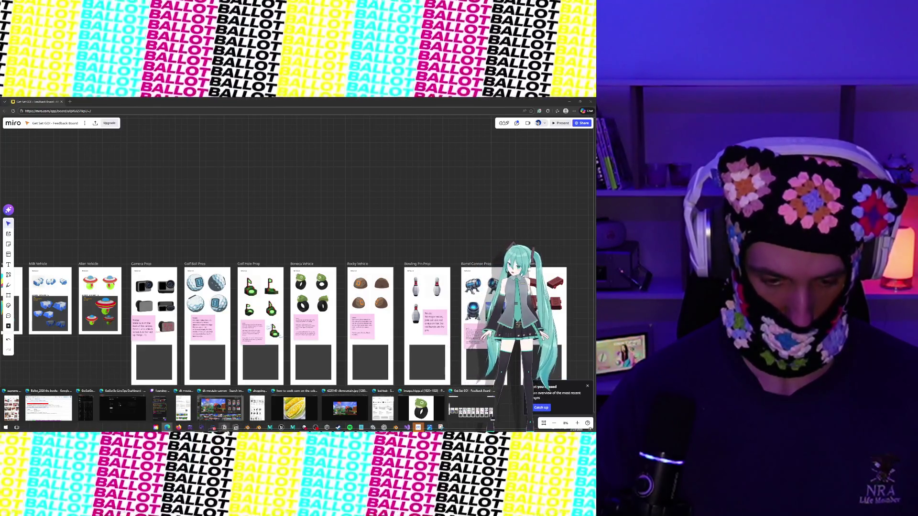
left_click(69, 102)
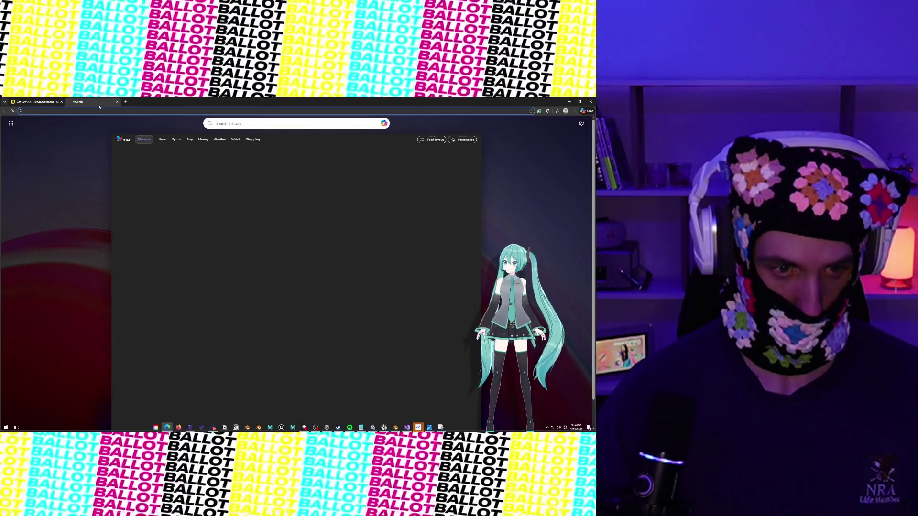
left_click(117, 102)
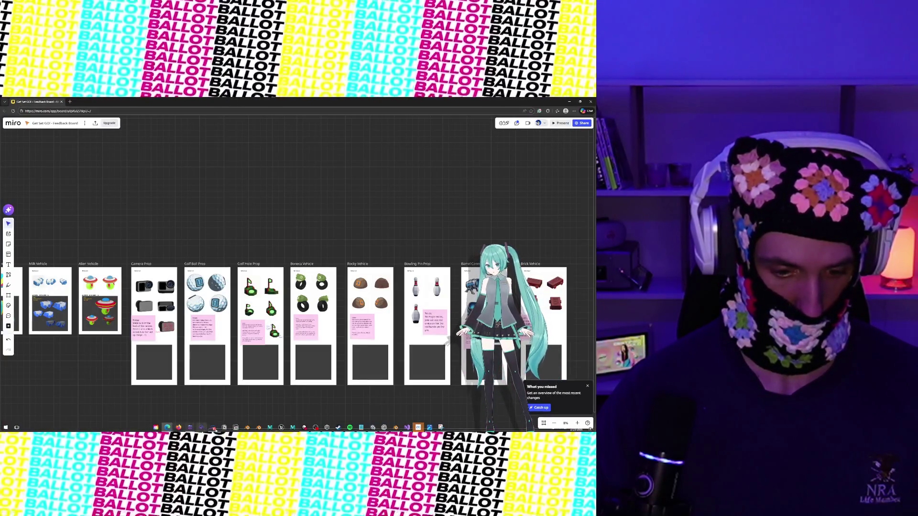
Bring up Notion Docs, dismiss its update prompt, and move the window off-screen left to uncover the Miro board.
left_click(224, 428)
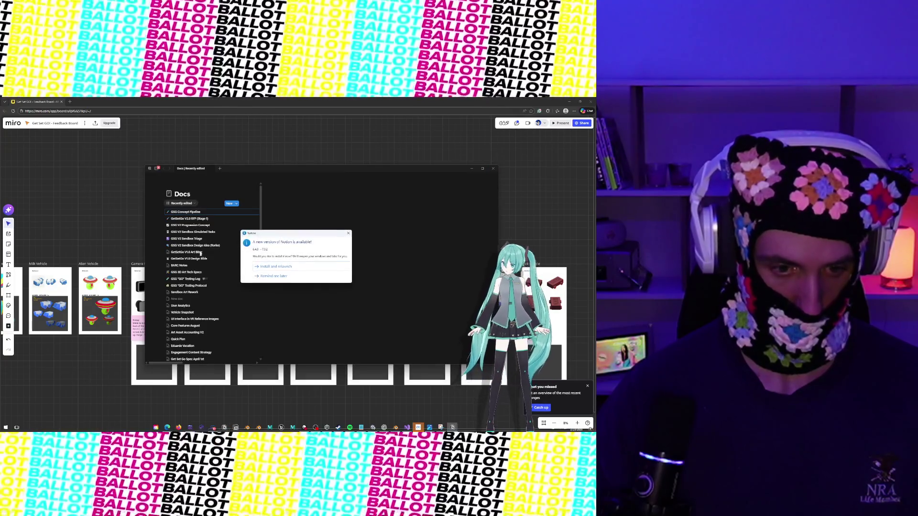
left_click(274, 277)
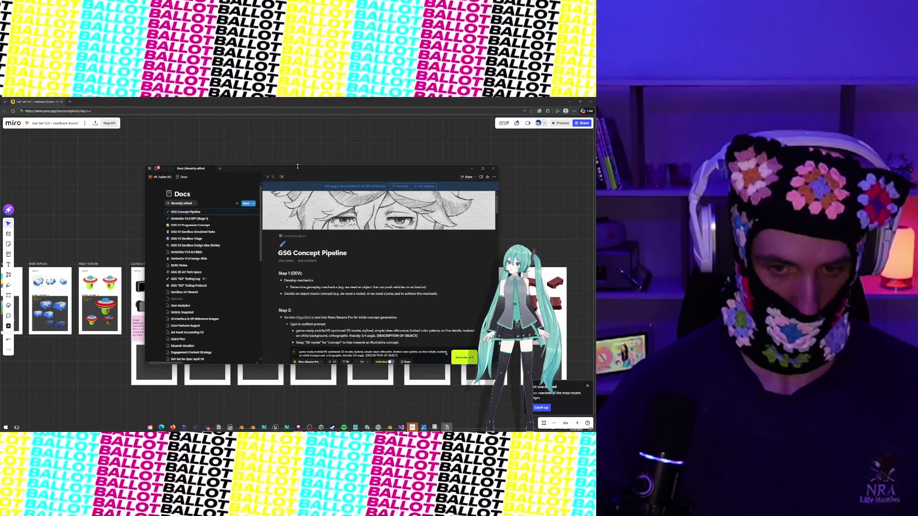
left_click_drag(298, 169, 0, 169)
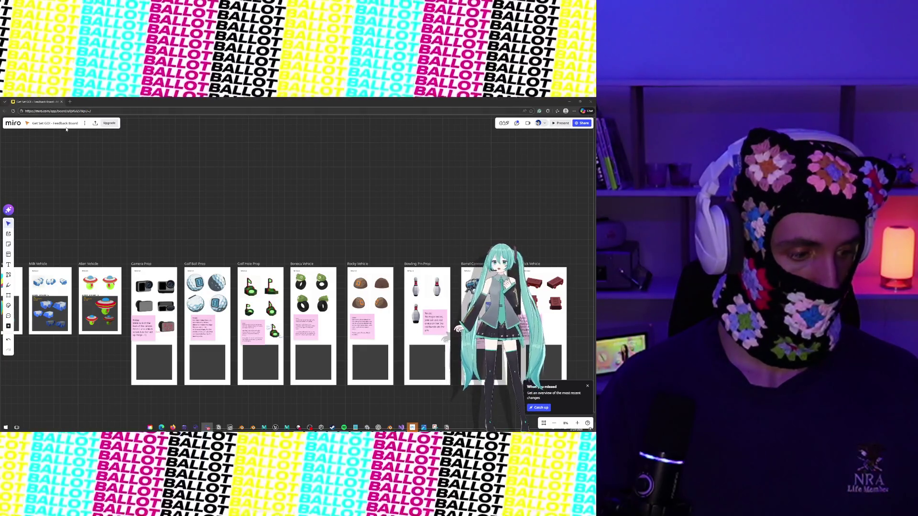
left_click(74, 111)
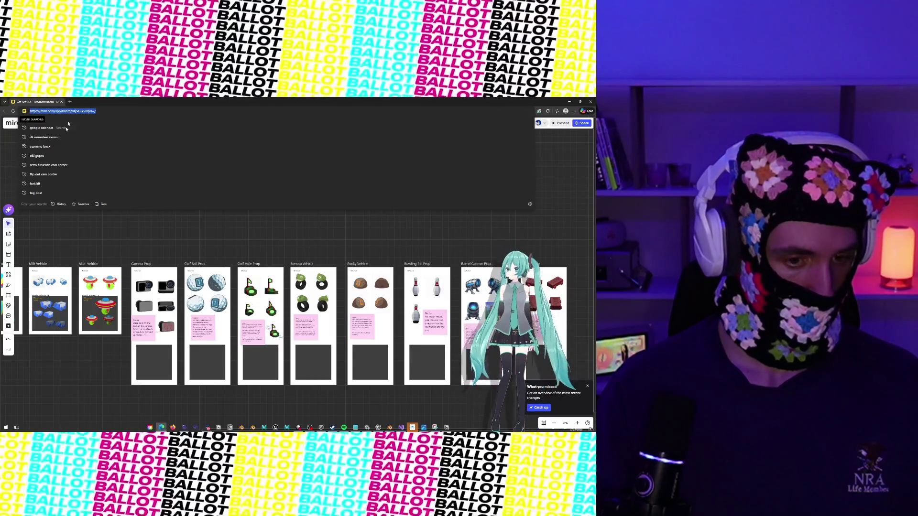
key("alt+Tab")
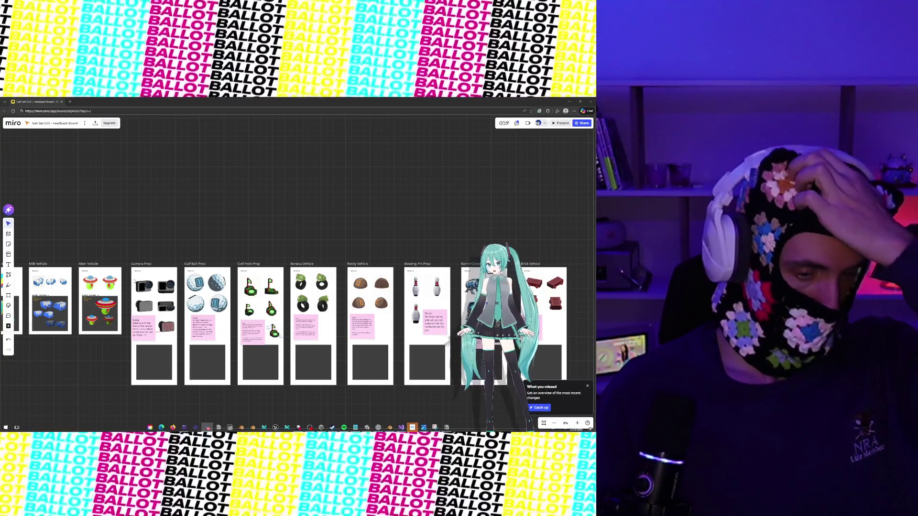
scroll(135, 279, "left", 5)
scroll(136, 279, "right", 5)
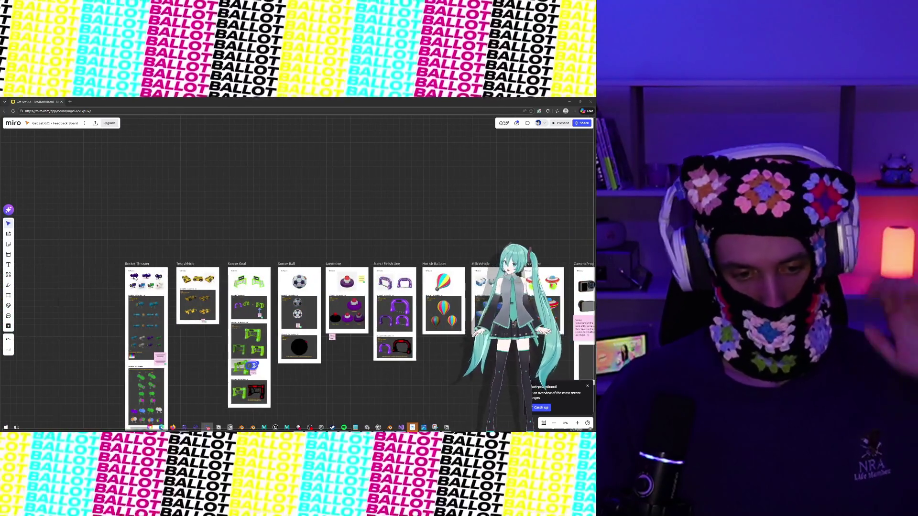
scroll(136, 279, "right", 2)
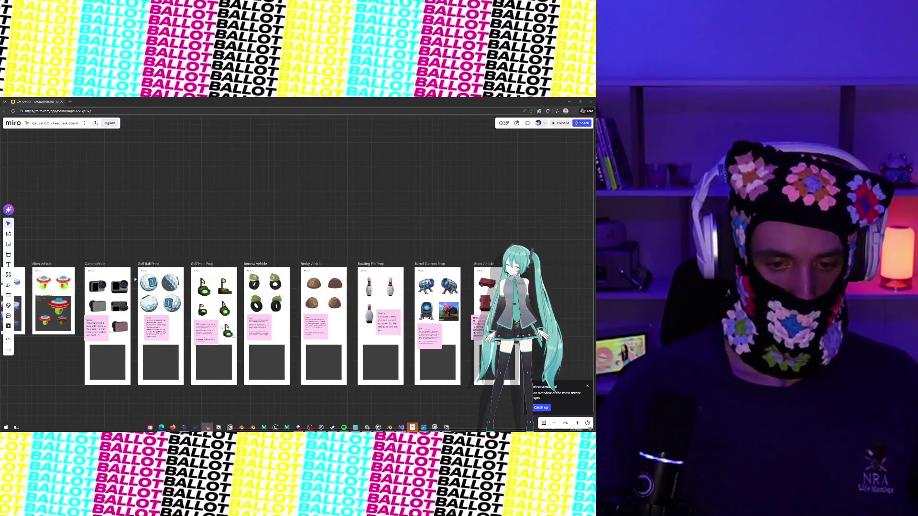
scroll(136, 279, "right", 3)
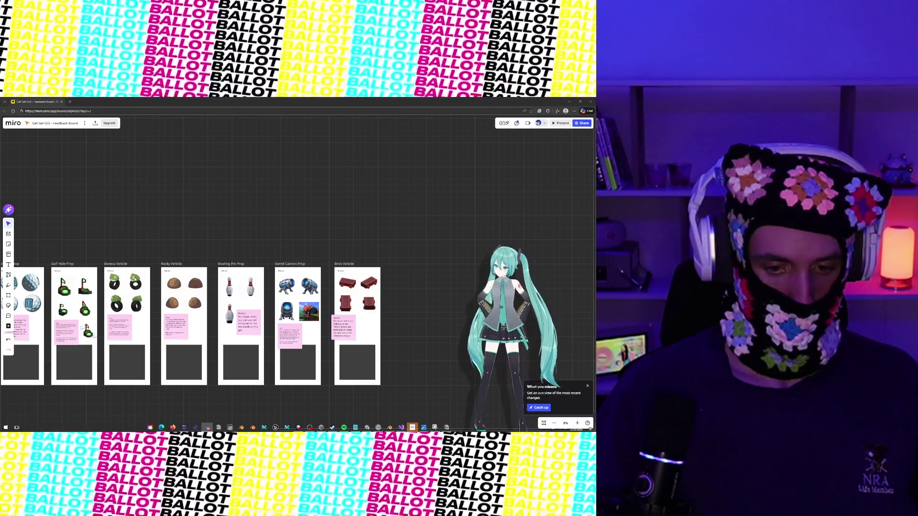
scroll(136, 279, "left", 5)
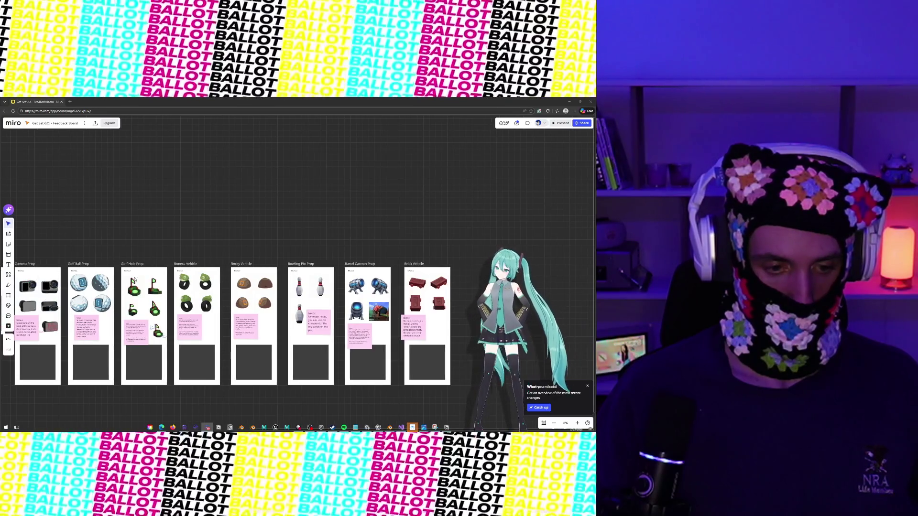
scroll(136, 279, "left", 5)
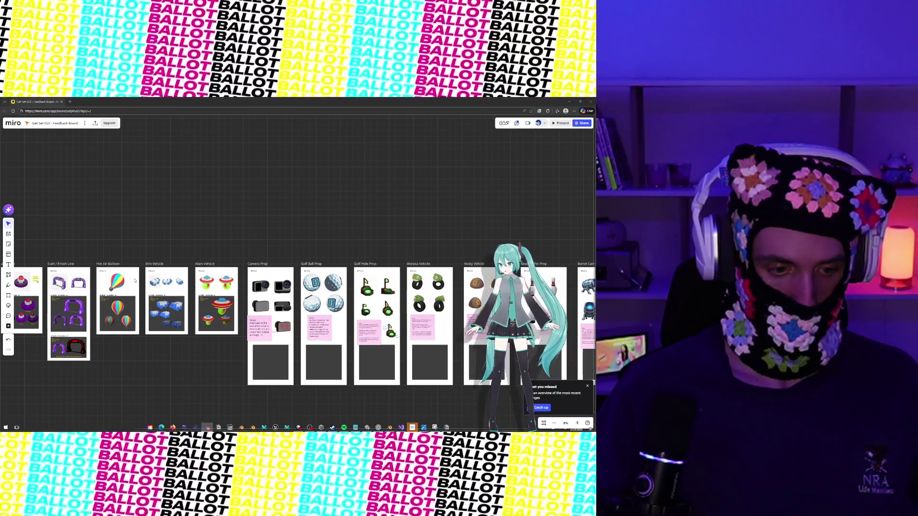
scroll(134, 280, "right", 10)
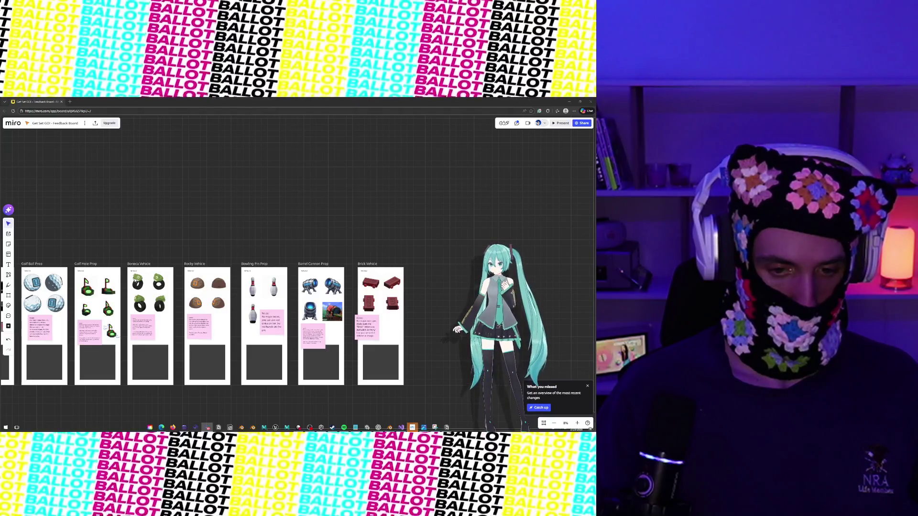
scroll(135, 280, "left", 2)
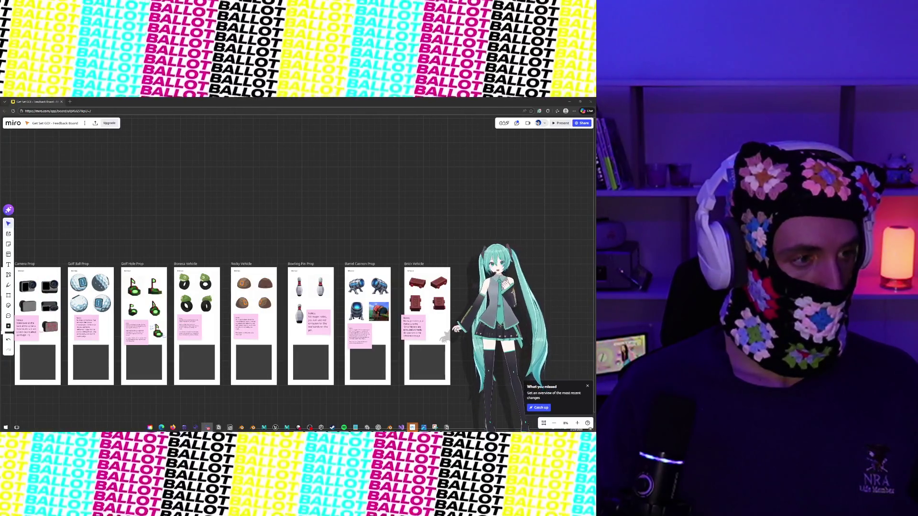